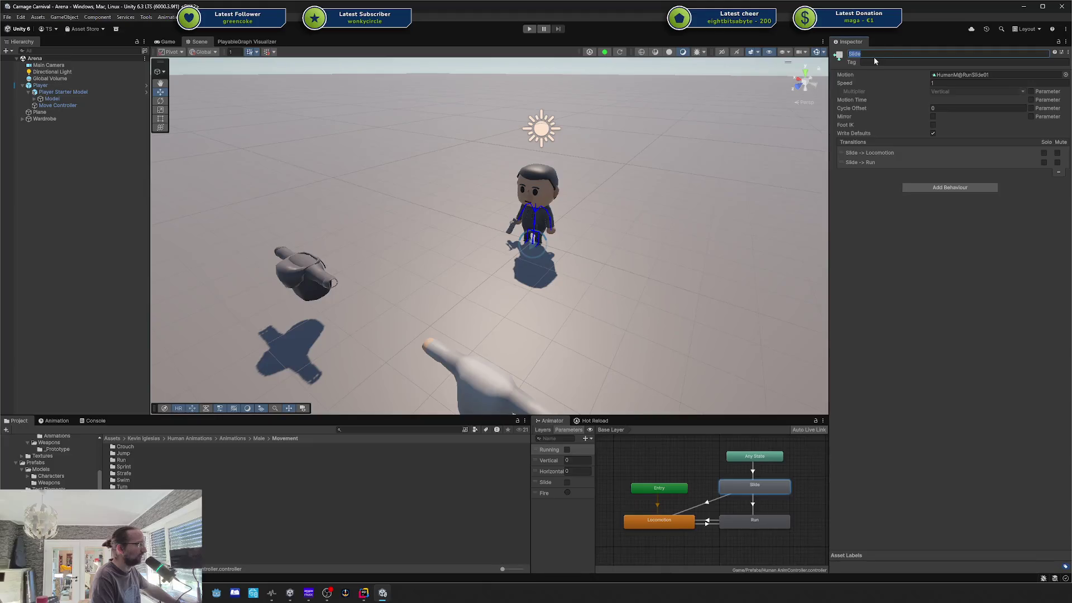
# Step: Confirm the Slide state's name, then add a sub-state machine, move it, and delete it
pyautogui.click(880, 232)
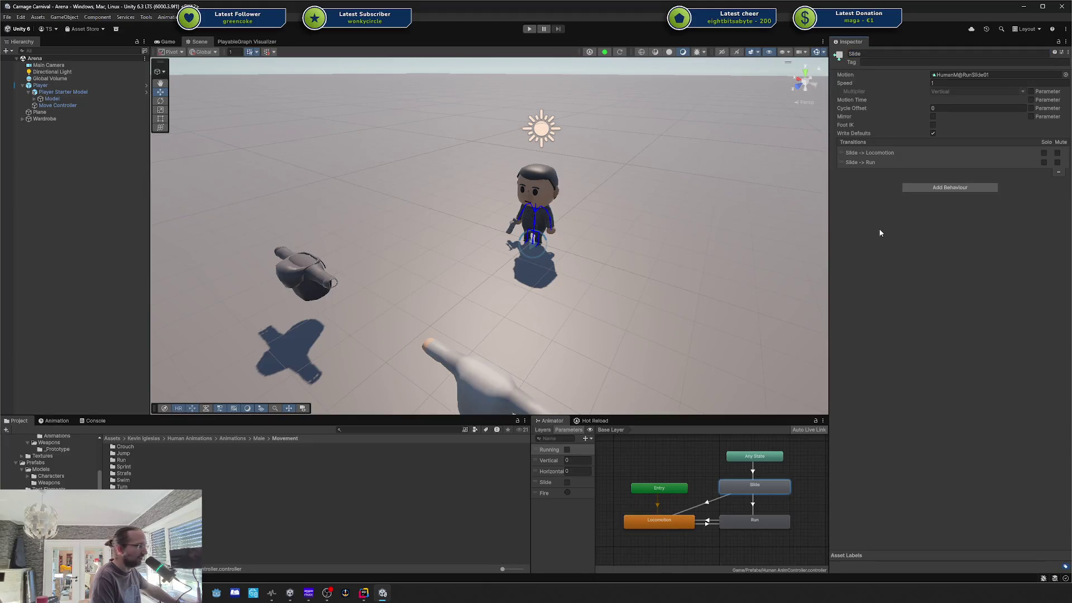
pyautogui.rightClick(666, 460)
pyautogui.click(686, 475)
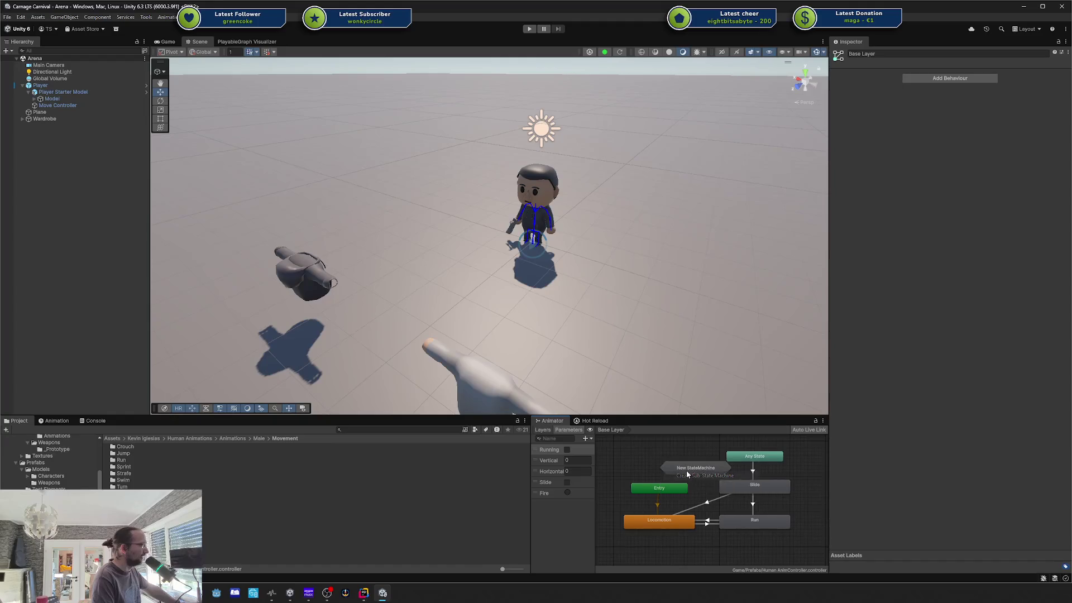
pyautogui.moveTo(685, 470); pyautogui.dragTo(657, 461)
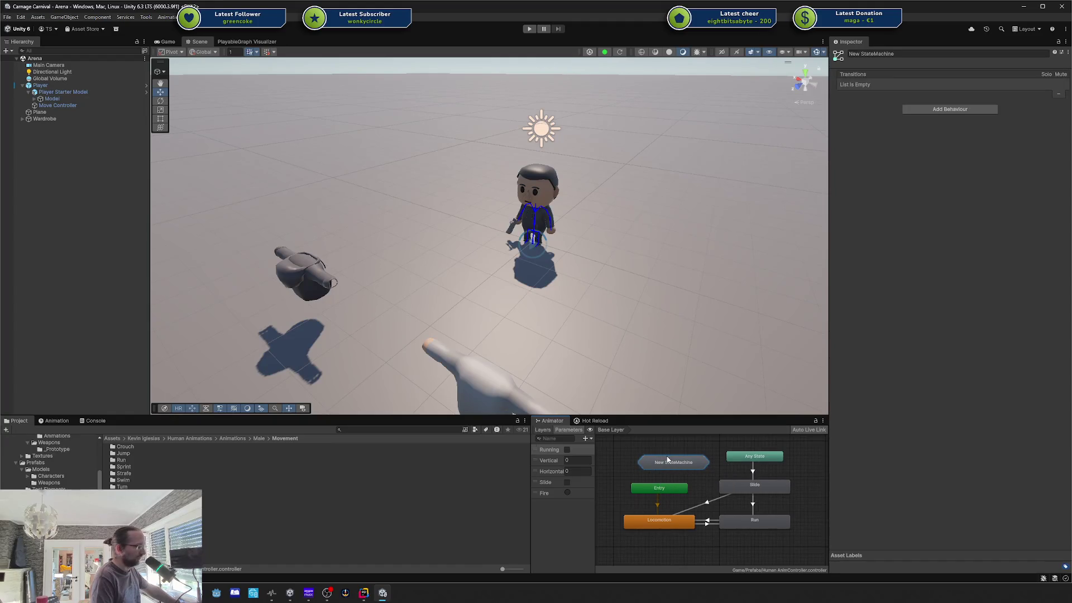
pyautogui.press('Delete')
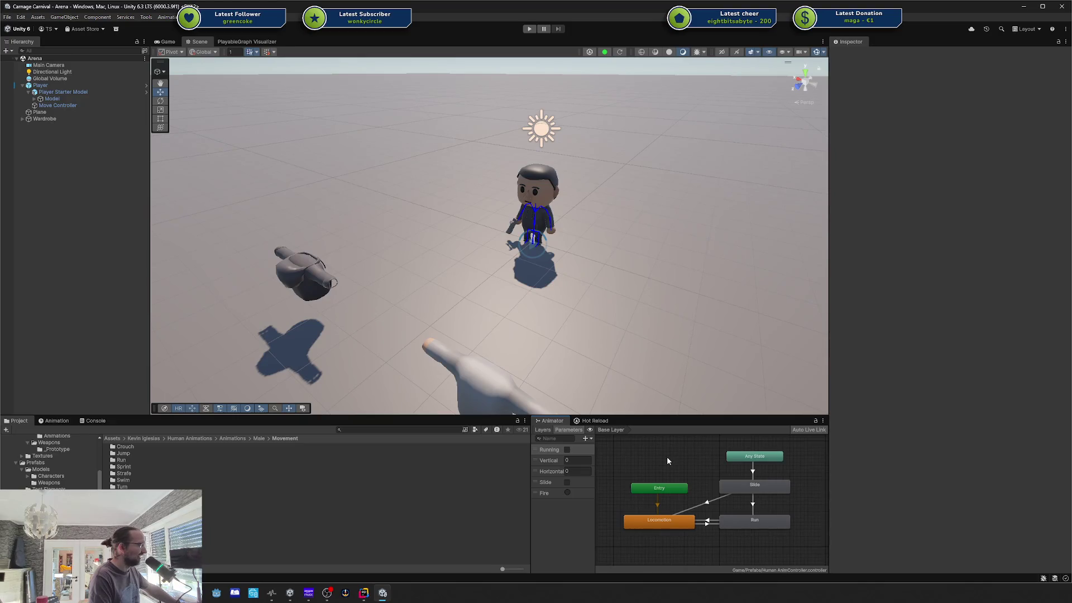
# Step: Add another New StateMachine below Locomotion, keep its default name, then delete it
pyautogui.rightClick(664, 461)
pyautogui.click(659, 520)
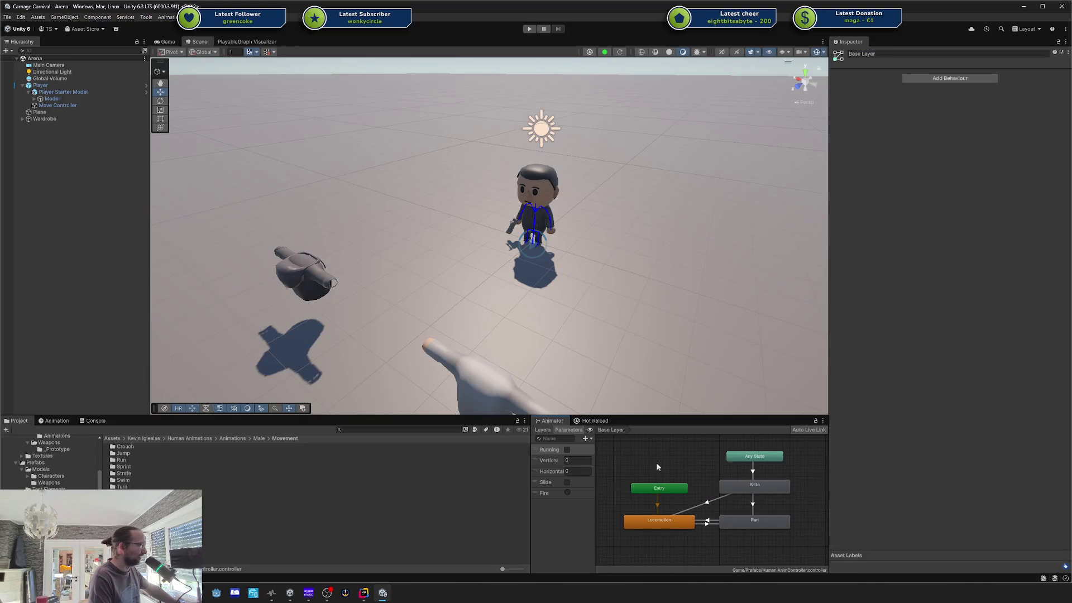
pyautogui.moveTo(656, 545); pyautogui.dragTo(680, 499)
pyautogui.rightClick(679, 499)
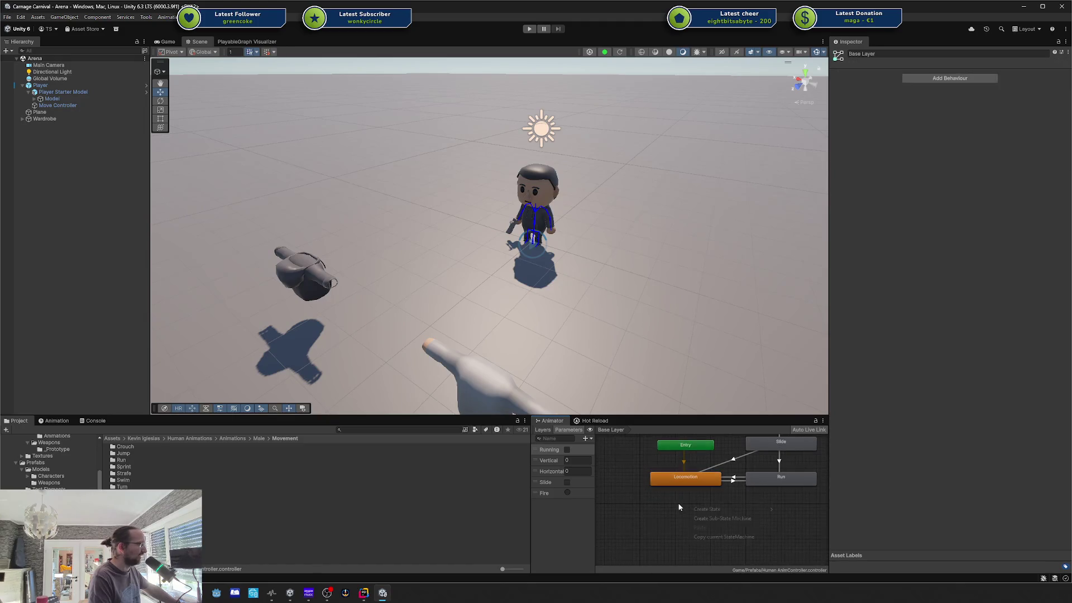
pyautogui.click(722, 518)
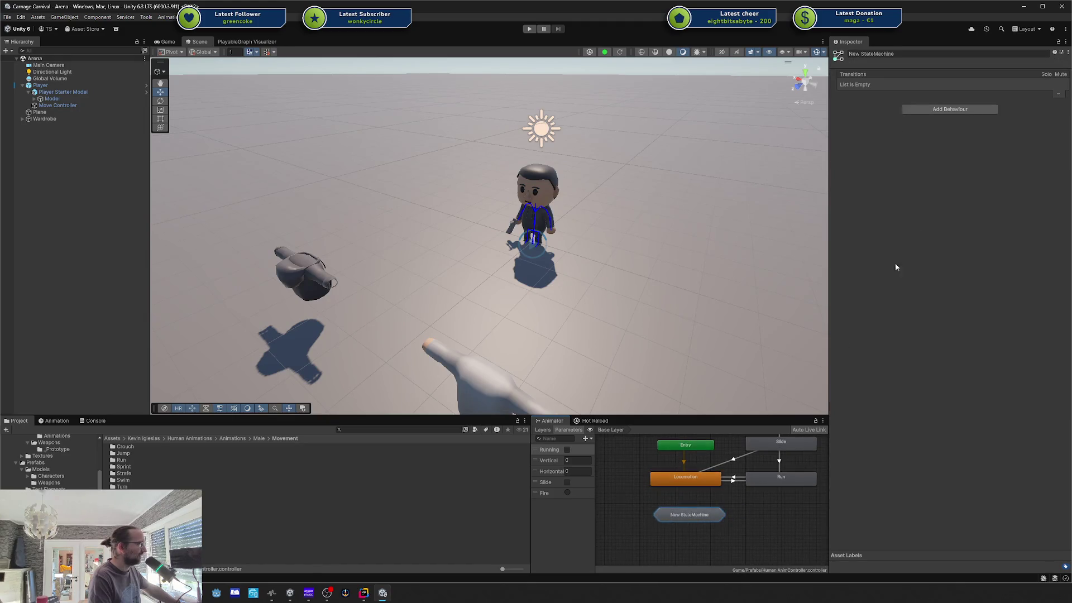
pyautogui.click(878, 56)
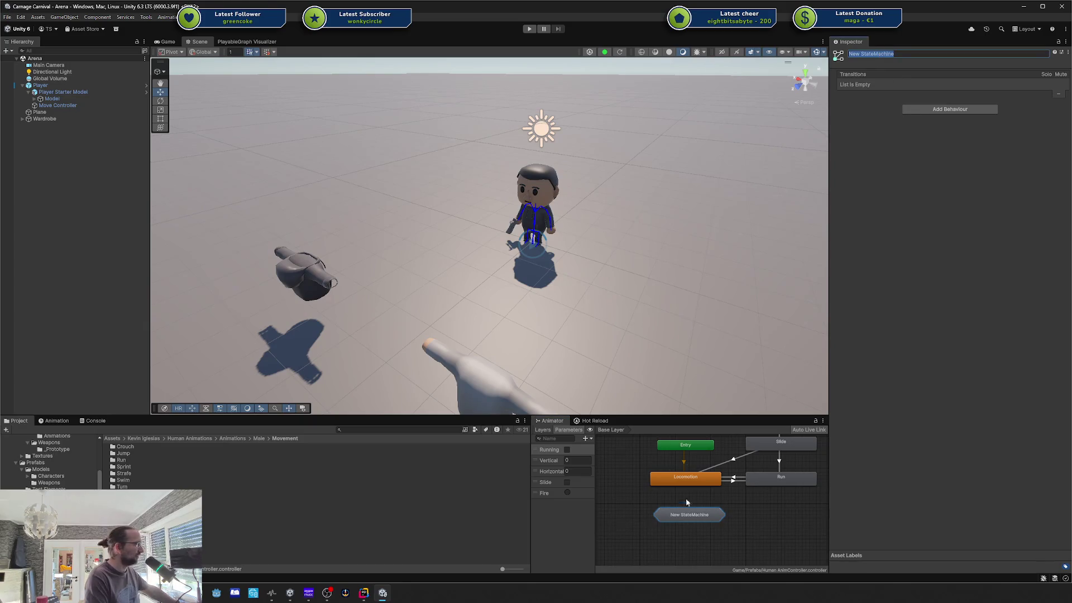
pyautogui.click(652, 512)
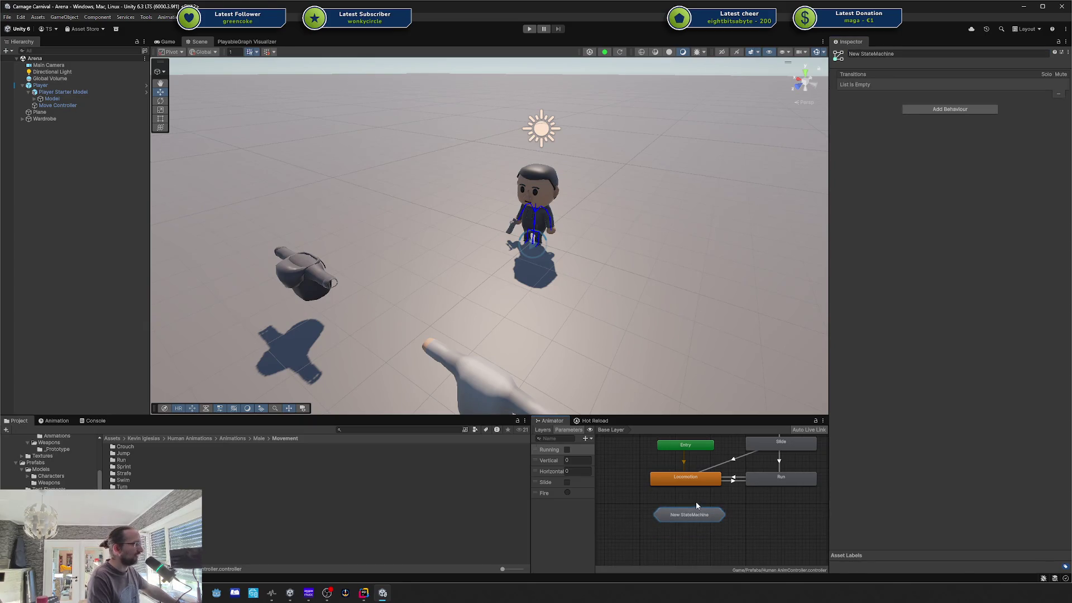
pyautogui.moveTo(642, 495); pyautogui.dragTo(777, 540)
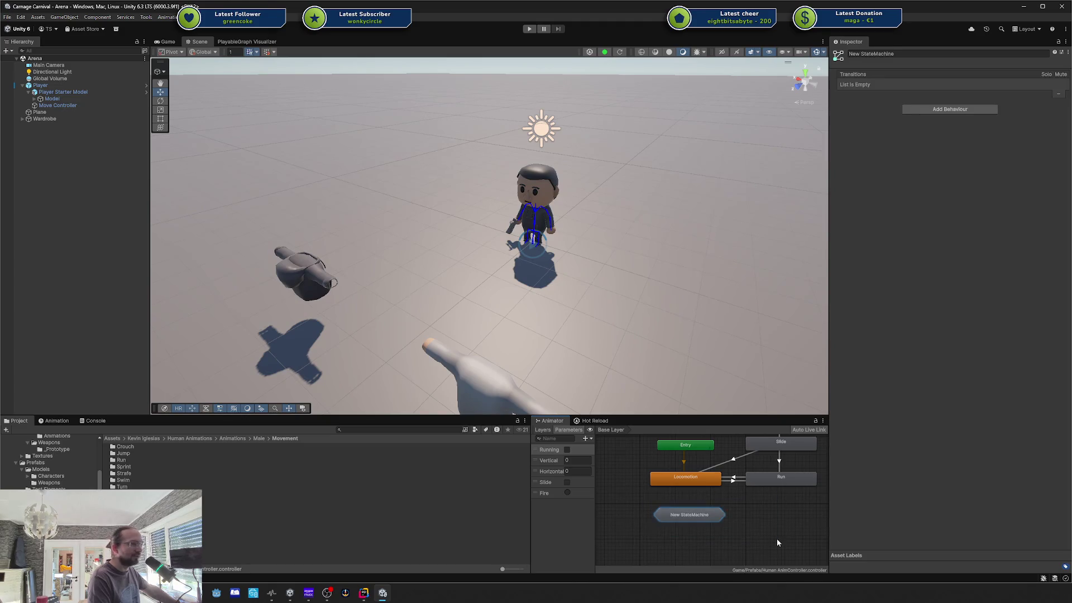
pyautogui.click(662, 520)
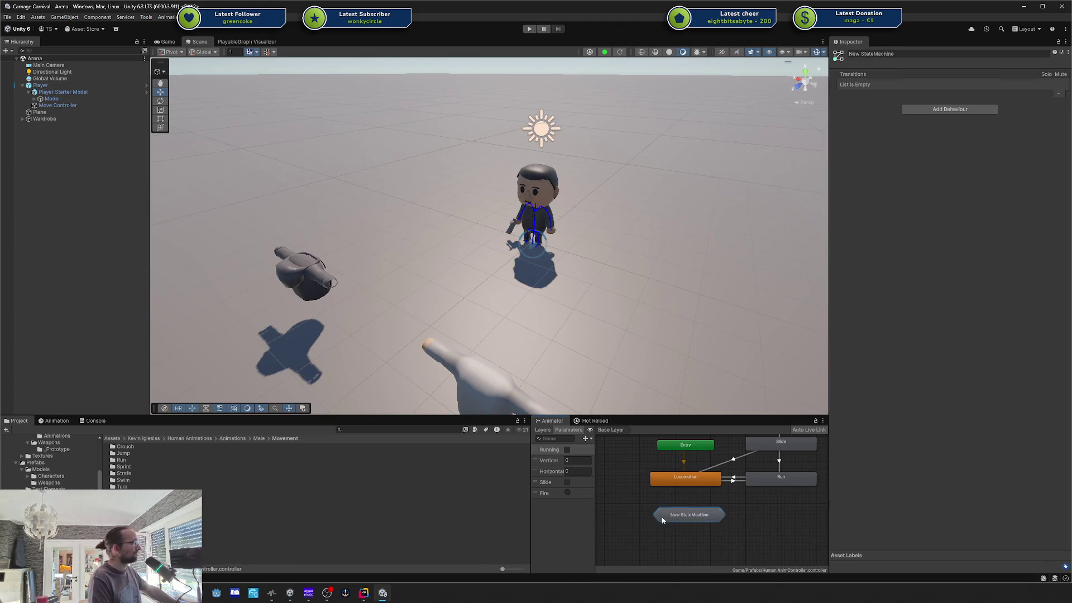
pyautogui.press('Delete')
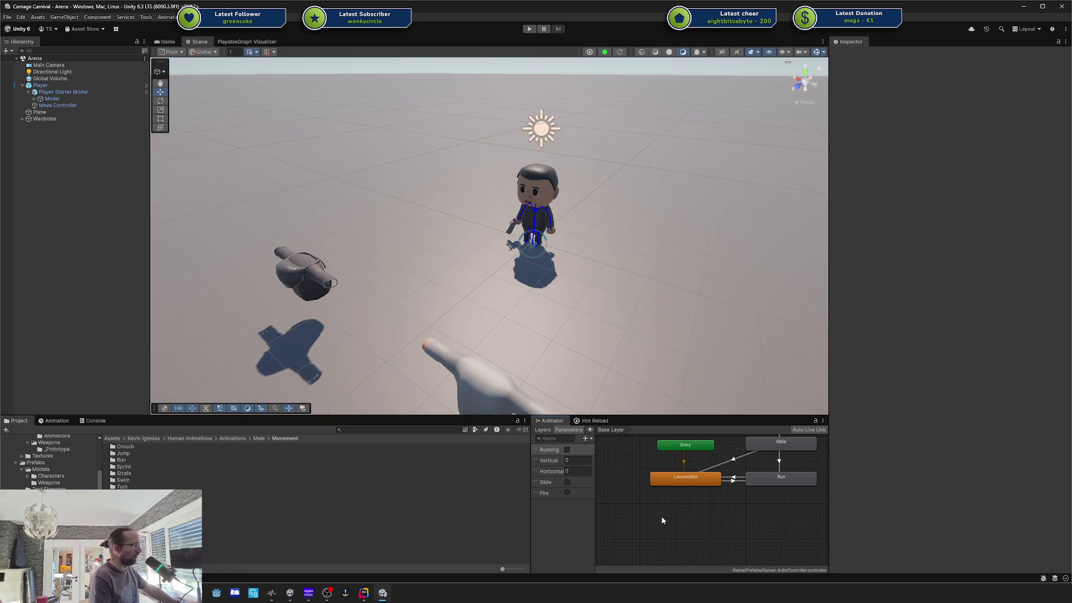
# Step: Frame all graph nodes and review the Slide, Run and Locomotion states and transitions
pyautogui.press('a')
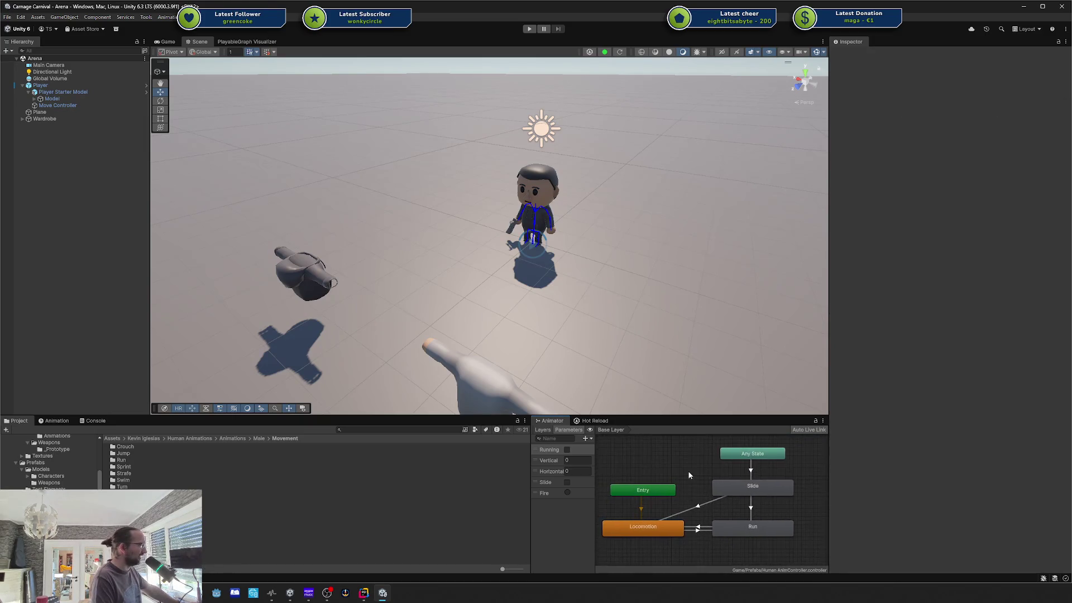
pyautogui.click(689, 475)
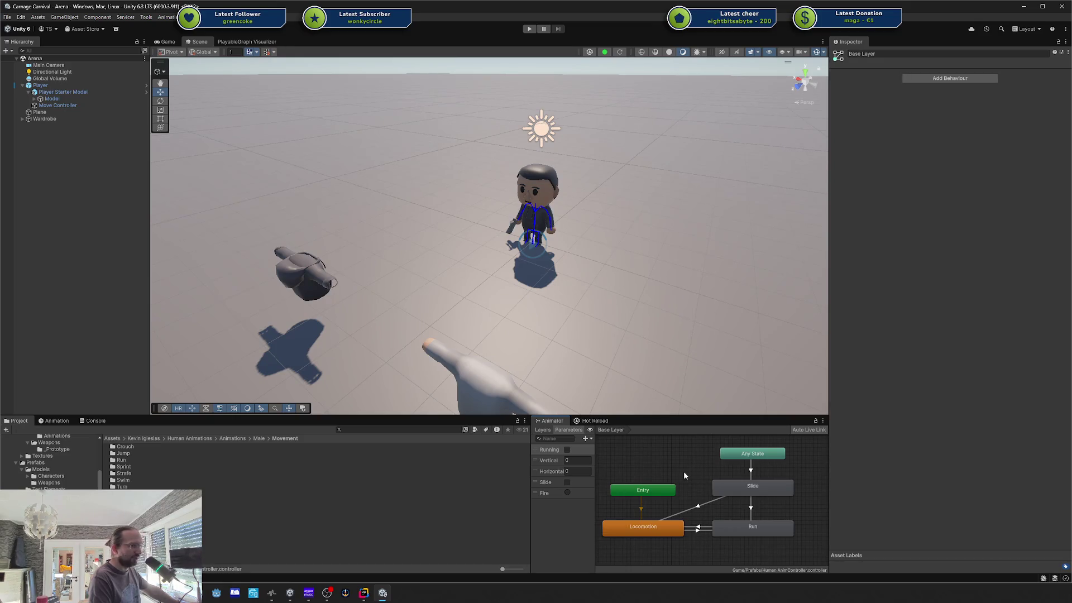
pyautogui.moveTo(625, 471); pyautogui.dragTo(746, 537)
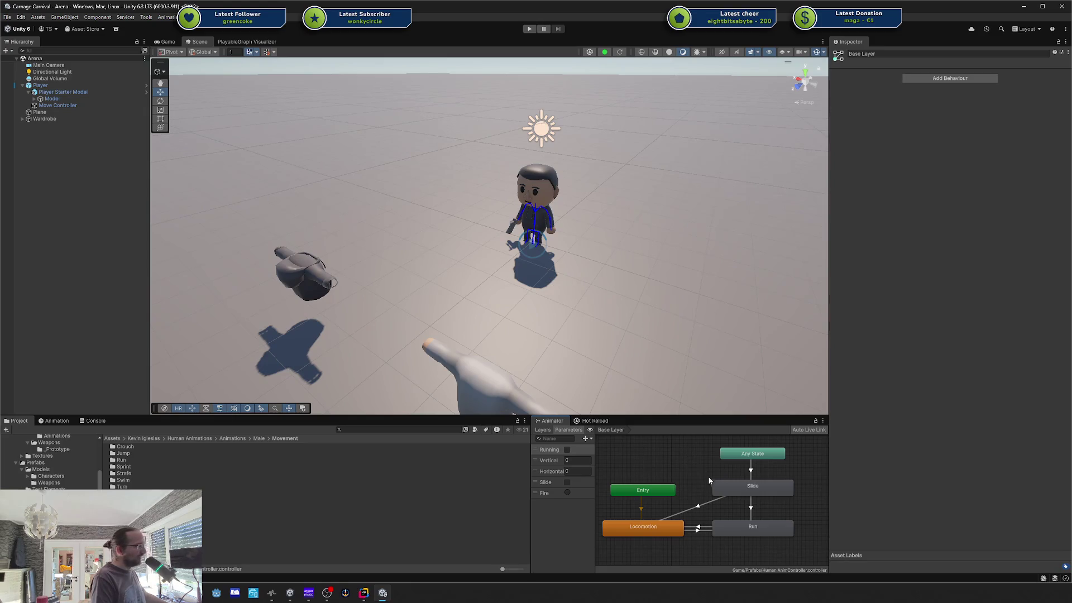
pyautogui.click(729, 490)
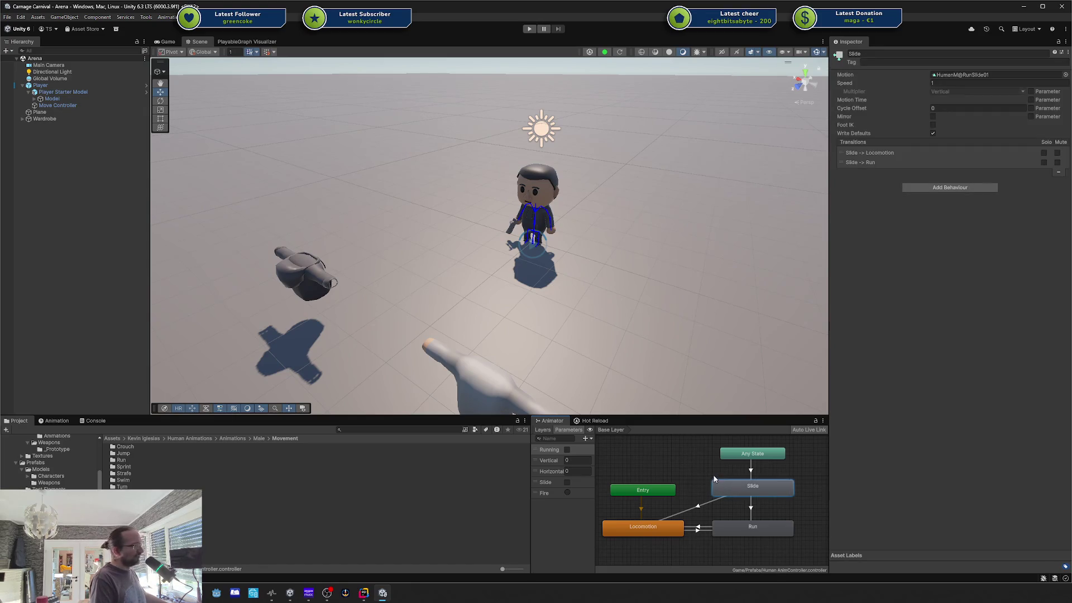
pyautogui.click(707, 474)
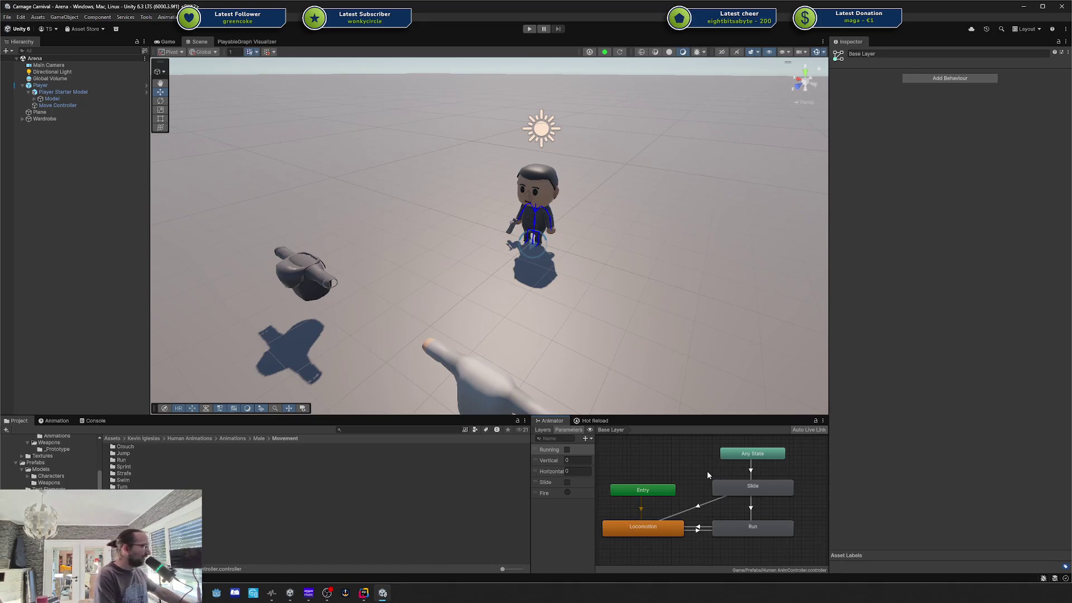
pyautogui.moveTo(618, 448)
pyautogui.mouseDown()
pyautogui.moveTo(774, 533)
pyautogui.moveTo(649, 450)
pyautogui.mouseUp()
pyautogui.click(777, 549)
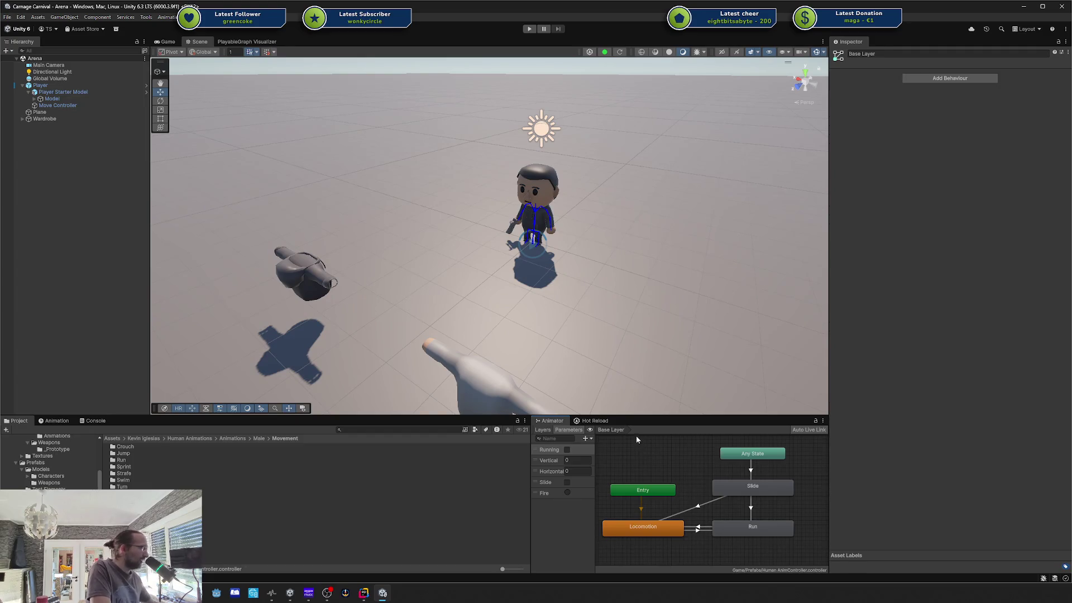
pyautogui.moveTo(635, 435)
pyautogui.mouseDown()
pyautogui.moveTo(801, 563)
pyautogui.moveTo(634, 456)
pyautogui.mouseUp()
pyautogui.click(800, 562)
pyautogui.click(629, 451)
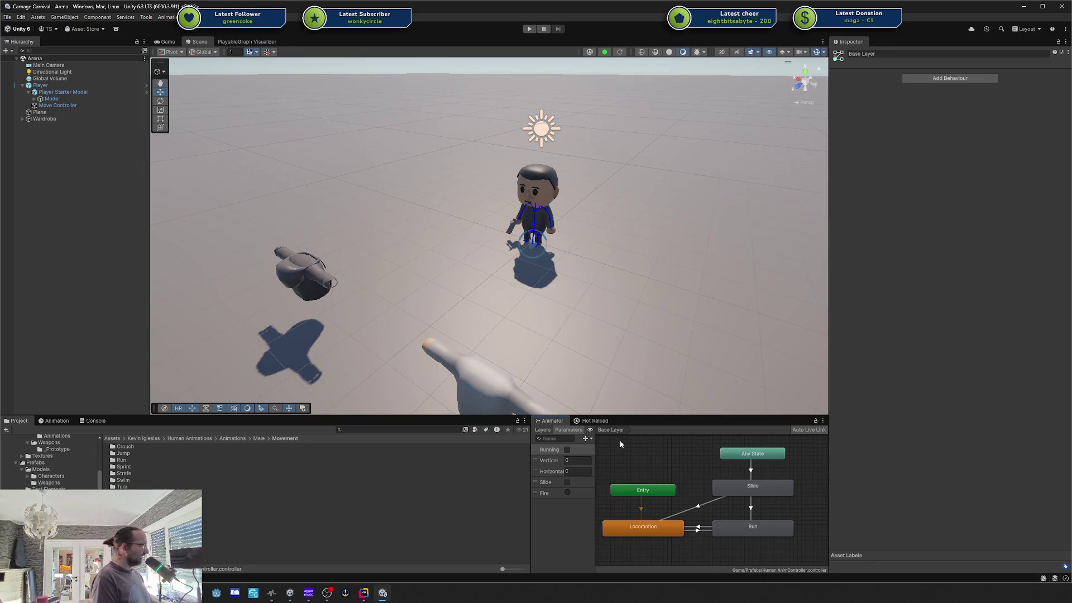
# Step: Shift the Scene view toward the torso prop, then inspect the Run and Slide states
pyautogui.moveTo(415, 184); pyautogui.dragTo(583, 213)
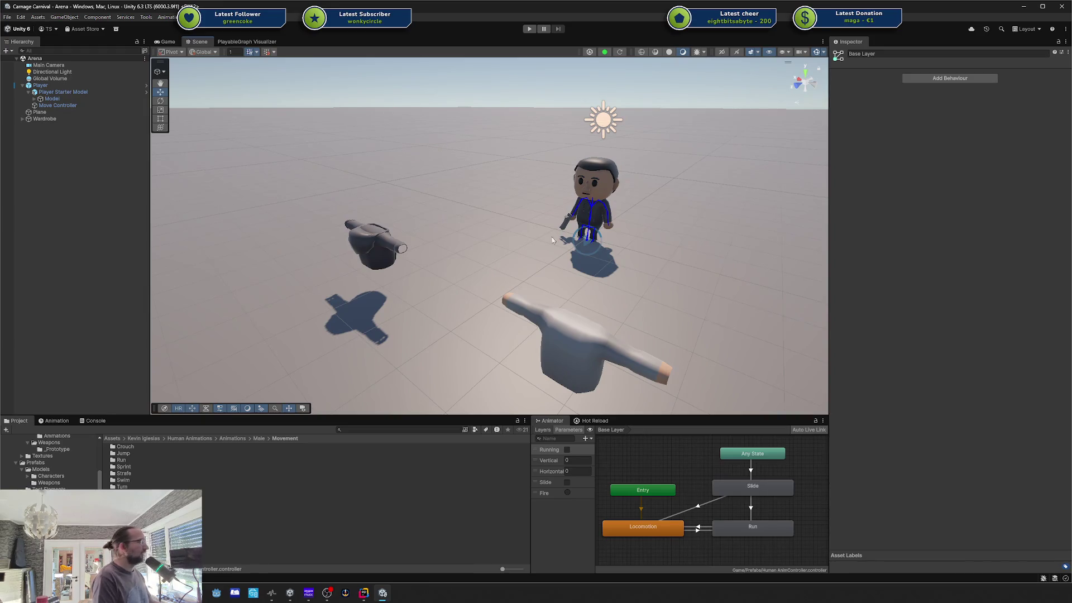
pyautogui.click(765, 529)
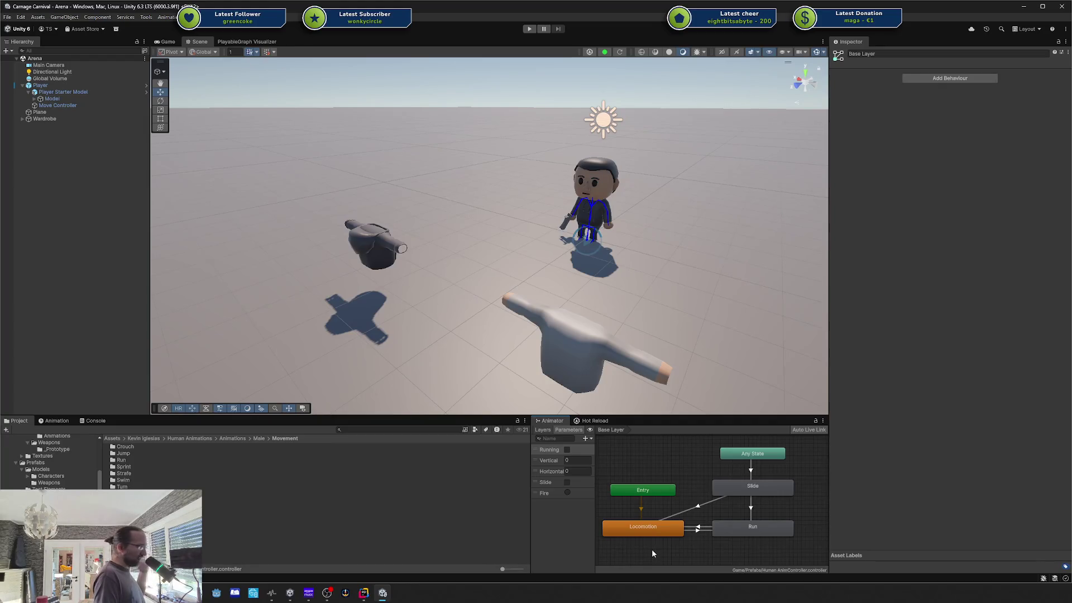
pyautogui.click(752, 485)
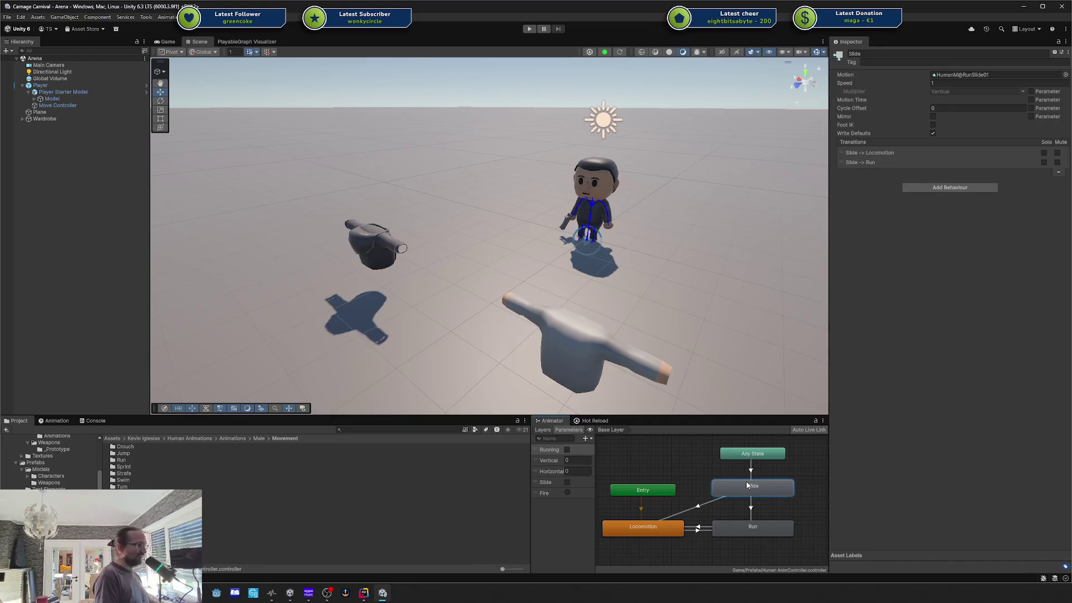
pyautogui.moveTo(708, 496)
pyautogui.mouseDown()
pyautogui.moveTo(812, 509)
pyautogui.moveTo(698, 469)
pyautogui.mouseUp()
pyautogui.click(692, 473)
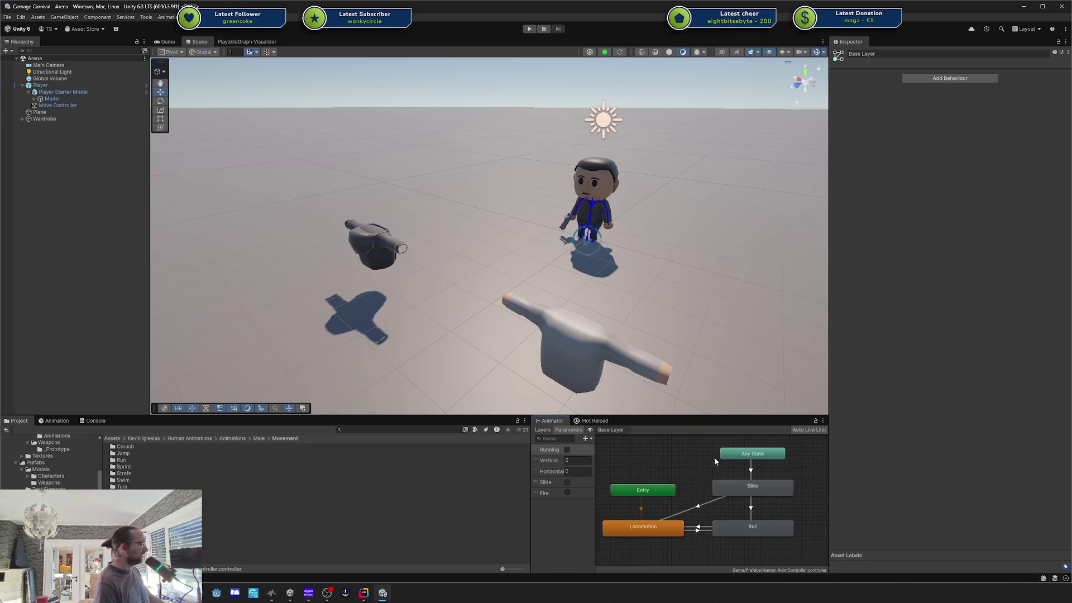
pyautogui.click(748, 487)
# Step: Drag the Any State node slightly upward in the Base Layer graph
pyautogui.click(815, 474)
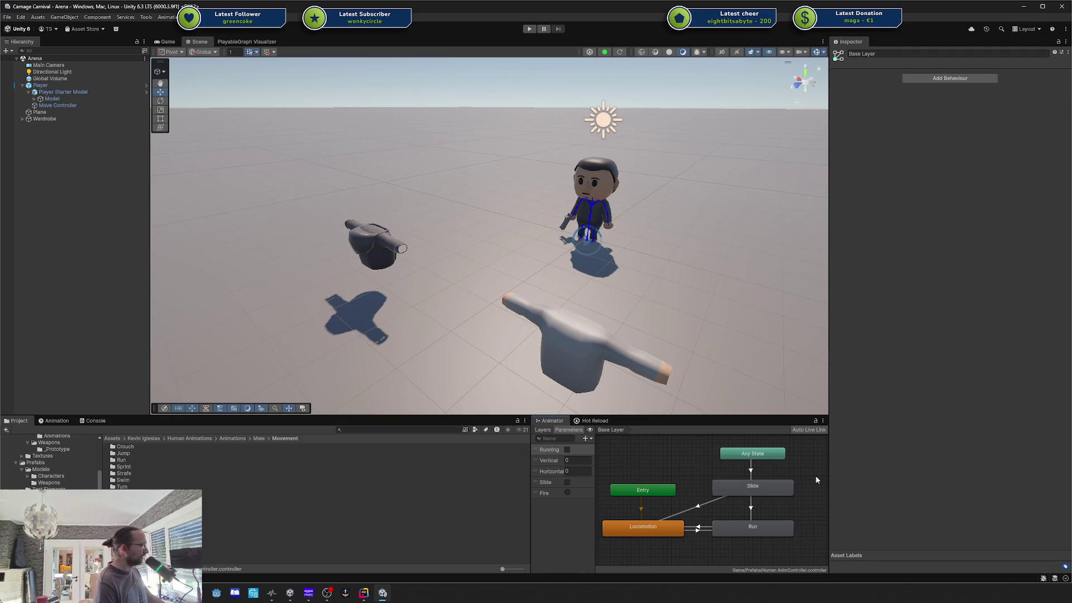
pyautogui.click(754, 490)
pyautogui.click(719, 461)
pyautogui.moveTo(755, 462); pyautogui.dragTo(740, 454)
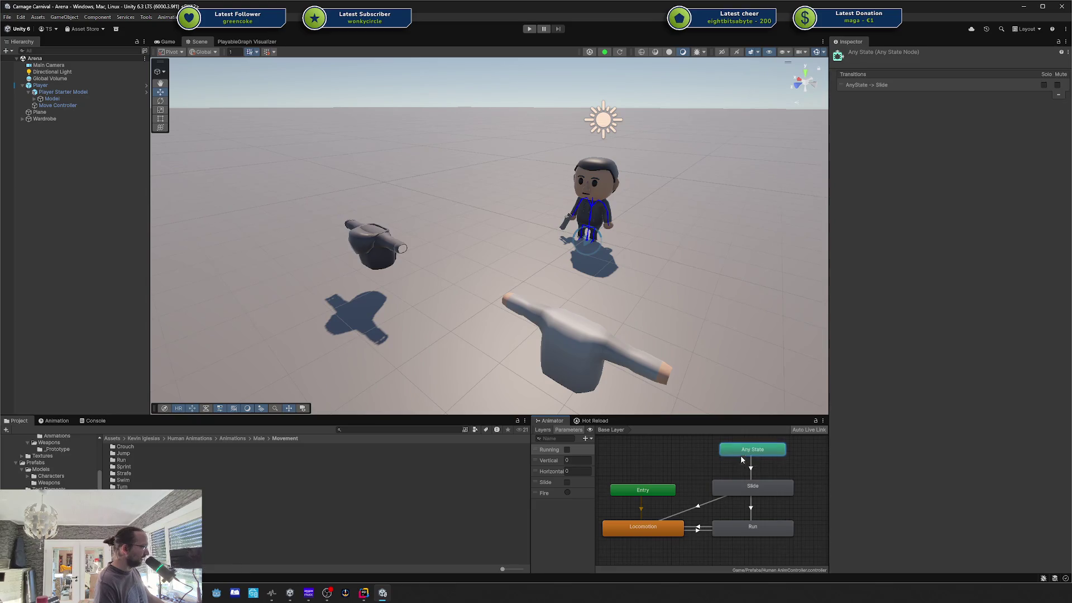
pyautogui.click(732, 460)
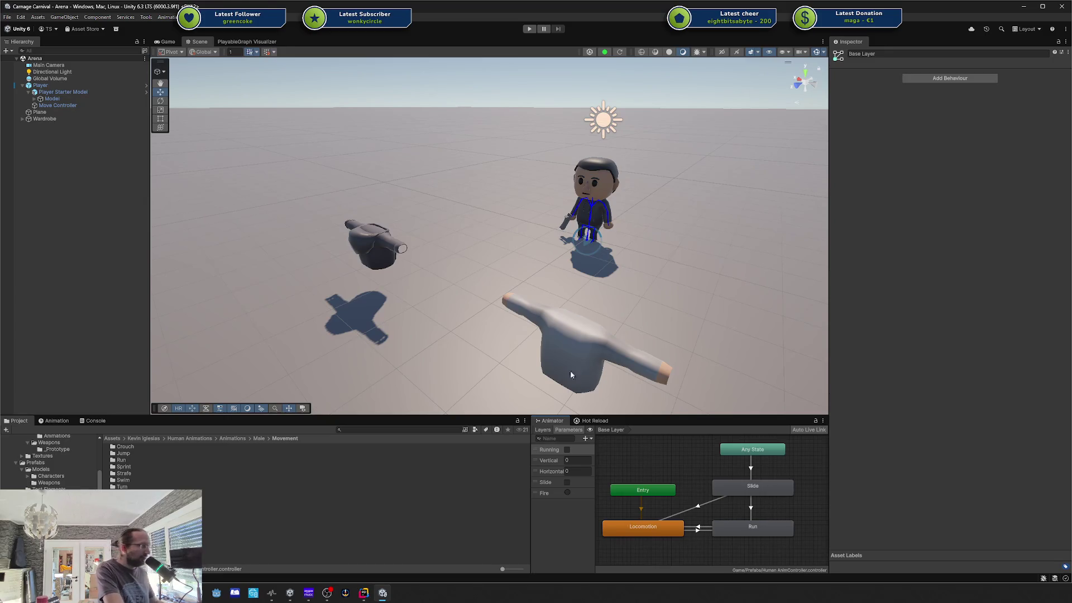
# Step: View the Model.Animator graph's Animation Output in PlayableGraph Visualizer, then enter Play mode
pyautogui.click(247, 42)
pyautogui.click(216, 52)
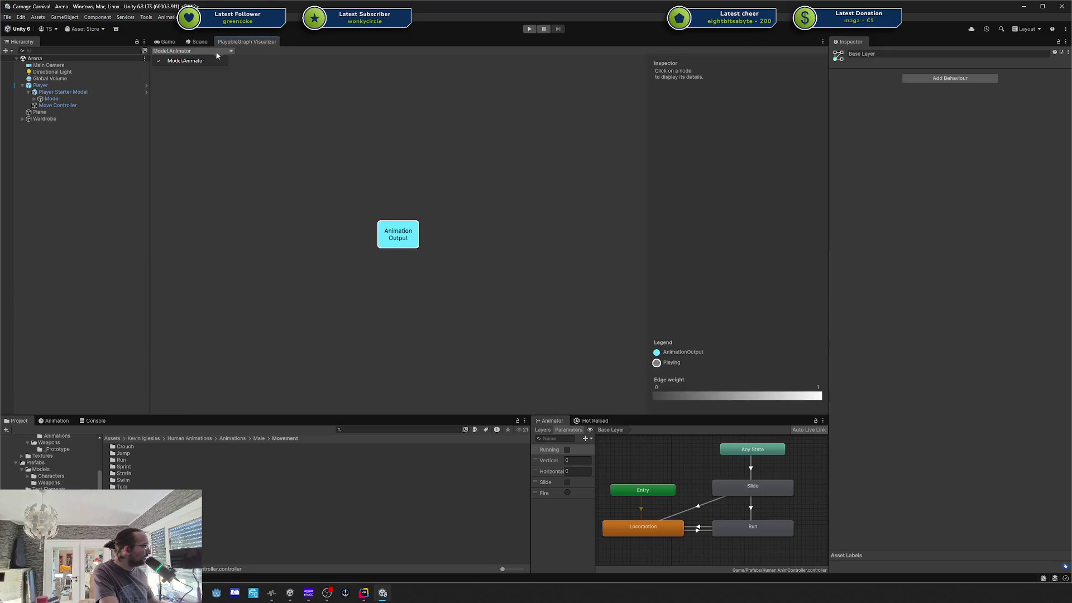
pyautogui.click(194, 61)
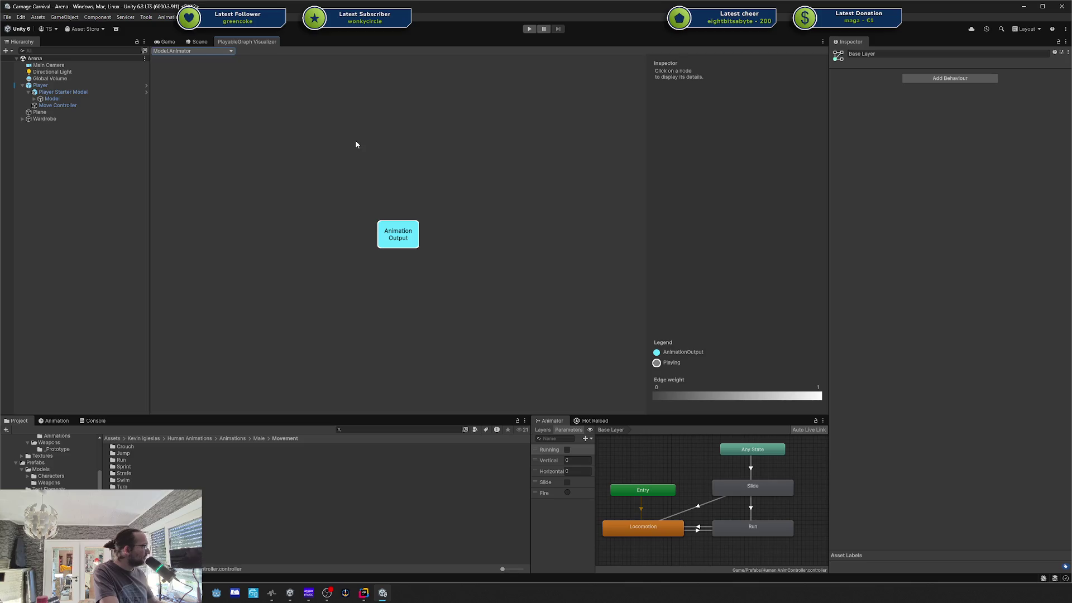
pyautogui.click(415, 235)
pyautogui.click(529, 29)
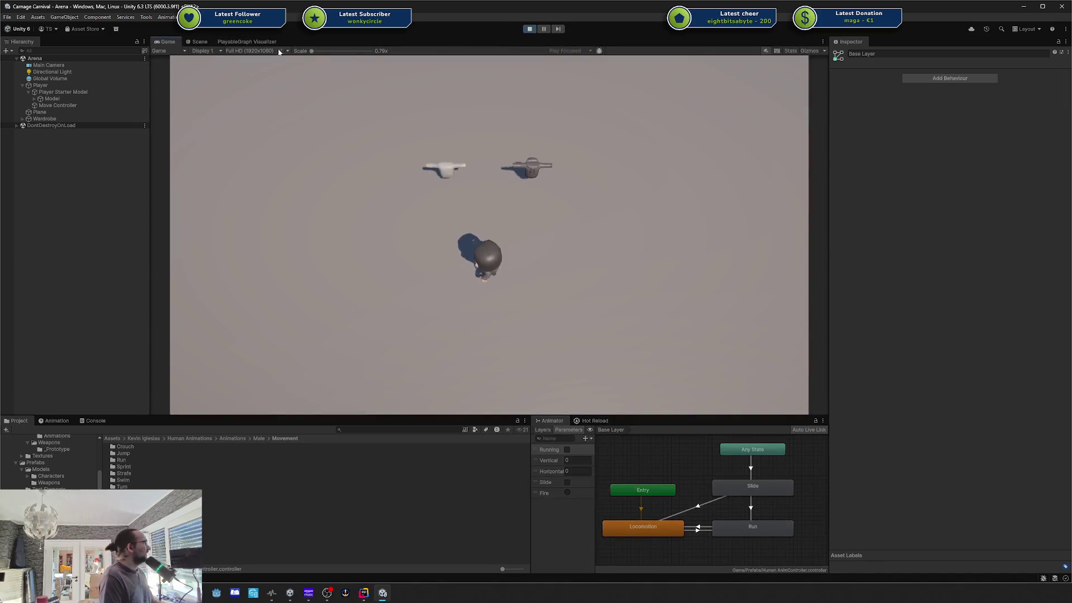
# Step: Maximize the PlayableGraph Visualizer, then open the Package Manager's installed packages list
pyautogui.click(278, 40)
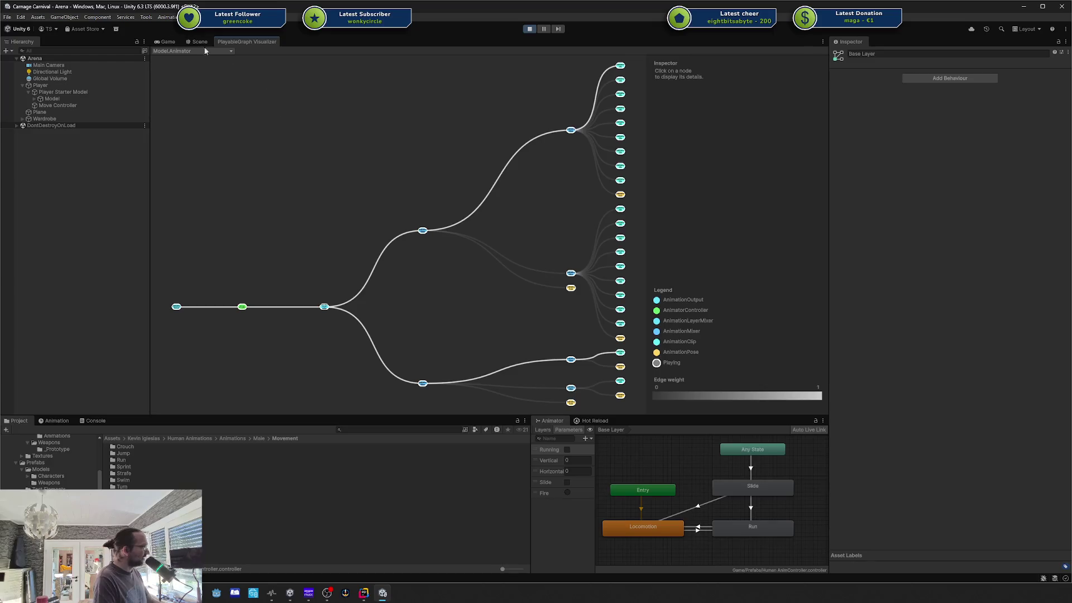
pyautogui.doubleClick(229, 41)
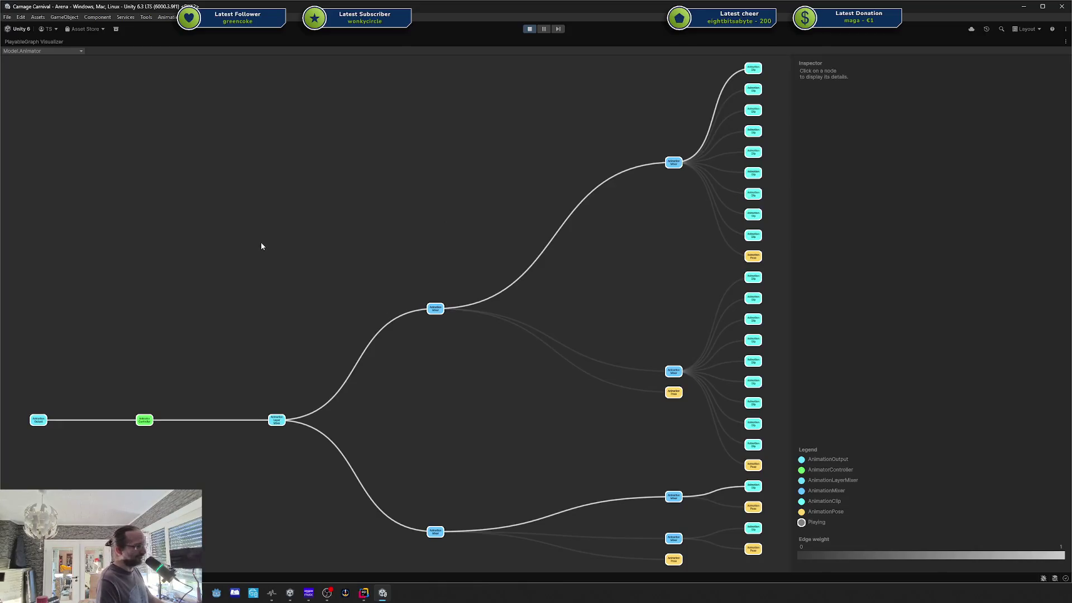
pyautogui.click(116, 29)
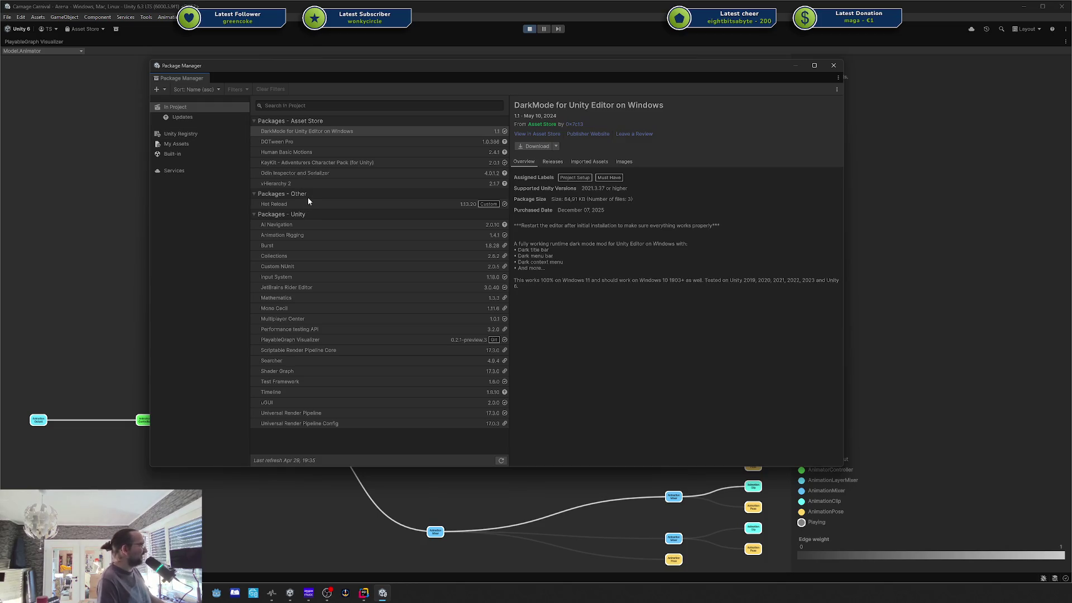
# Step: Expand PlayableGraph Visualizer's installed 0.2.1-preview.3 version entry and open its changelog
pyautogui.click(303, 340)
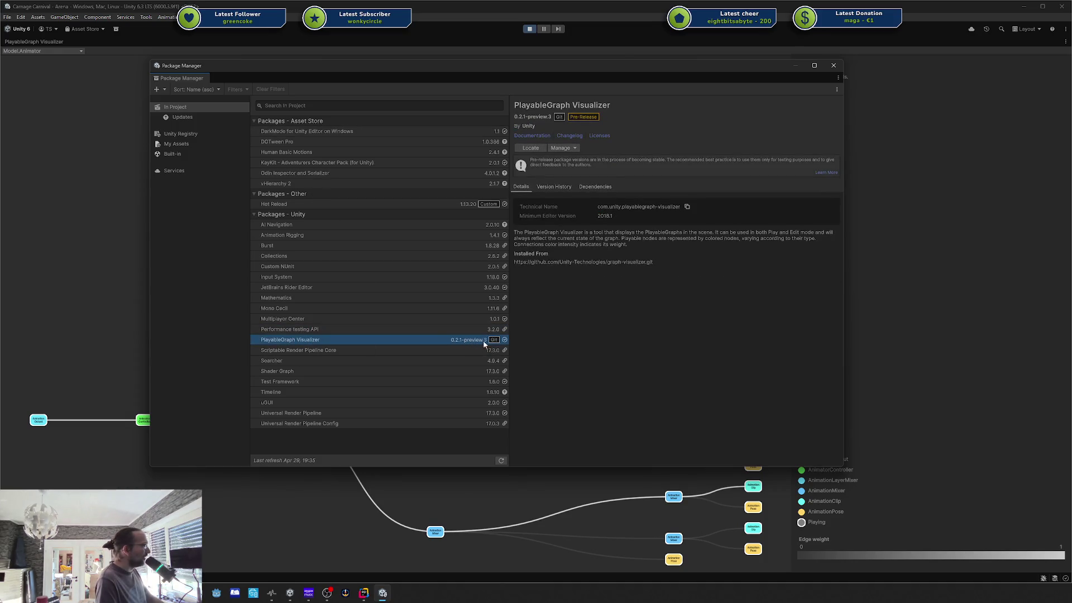
pyautogui.click(560, 185)
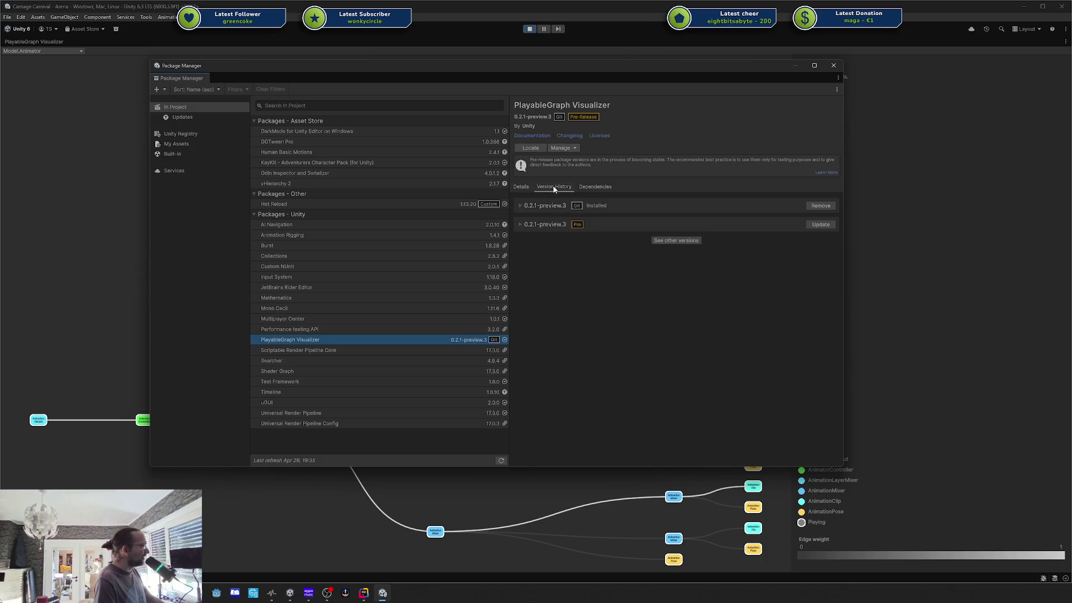
pyautogui.click(524, 208)
pyautogui.click(533, 222)
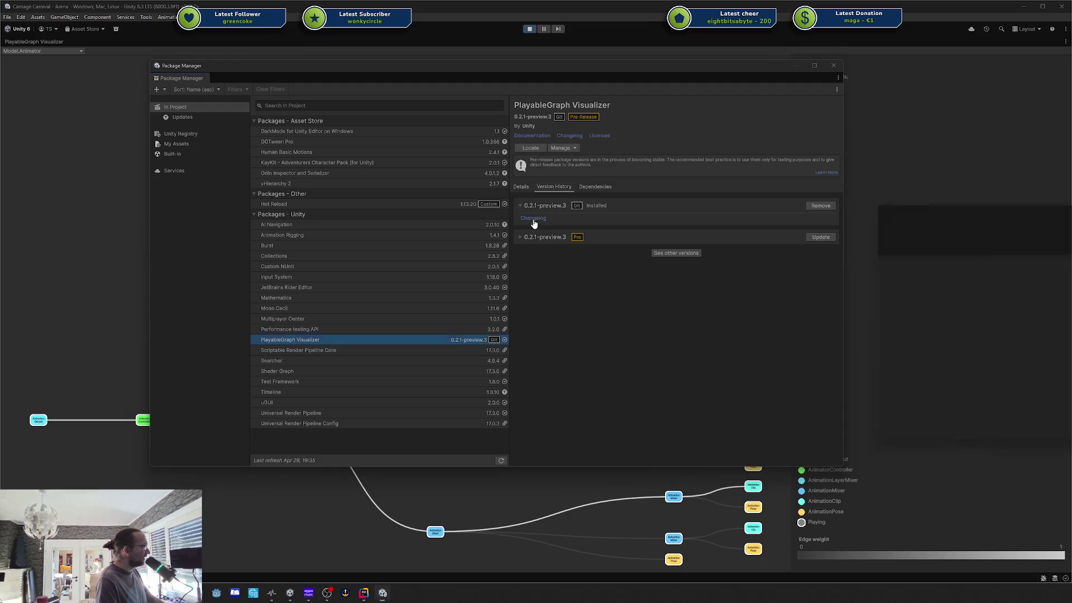
pyautogui.moveTo(962, 199); pyautogui.dragTo(1071, 198)
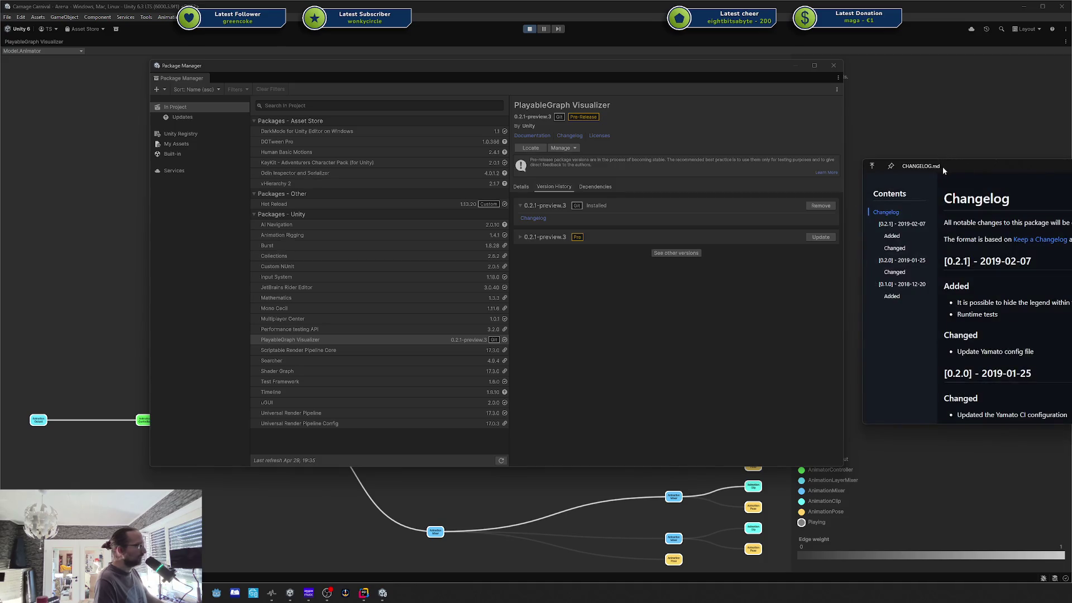
# Step: Centre the CHANGELOG.md viewer, read the 0.2.1 release entry, and close it
pyautogui.moveTo(949, 164); pyautogui.dragTo(603, 164)
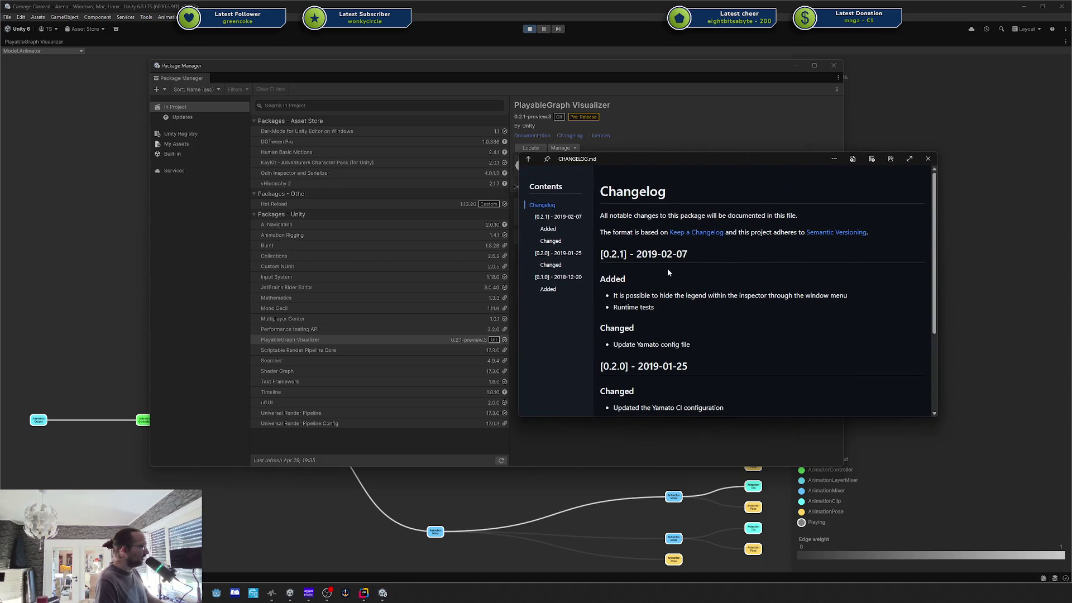
pyautogui.moveTo(636, 254)
pyautogui.mouseDown()
pyautogui.moveTo(687, 260)
pyautogui.moveTo(617, 257)
pyautogui.moveTo(687, 257)
pyautogui.moveTo(614, 279)
pyautogui.moveTo(659, 255)
pyautogui.mouseUp()
pyautogui.click(658, 255)
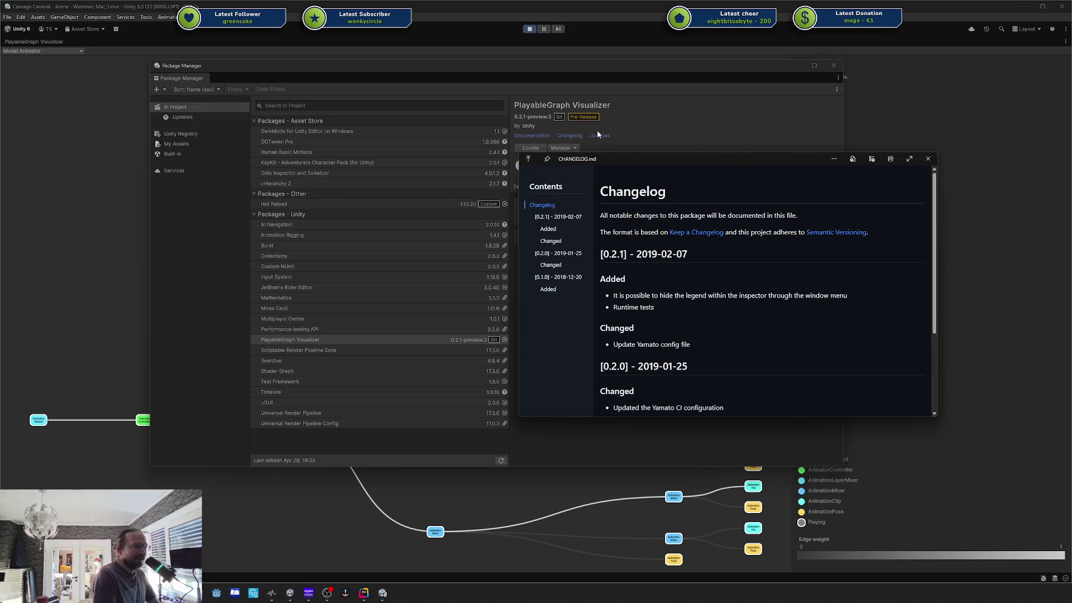
pyautogui.click(927, 159)
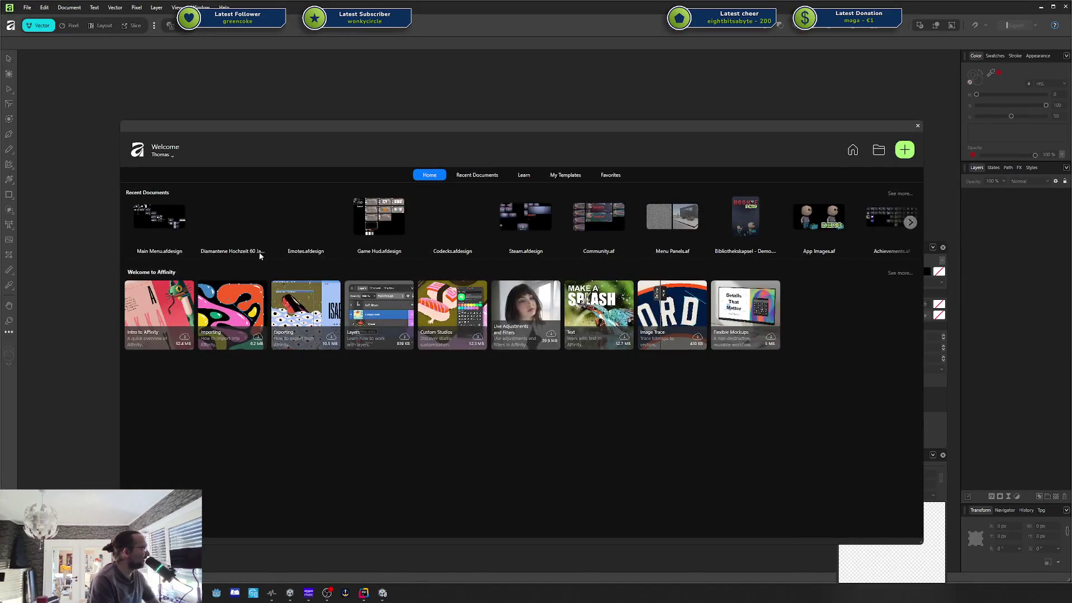
# Step: Open the Main Menu design from Affinity's Recent Documents
pyautogui.click(180, 223)
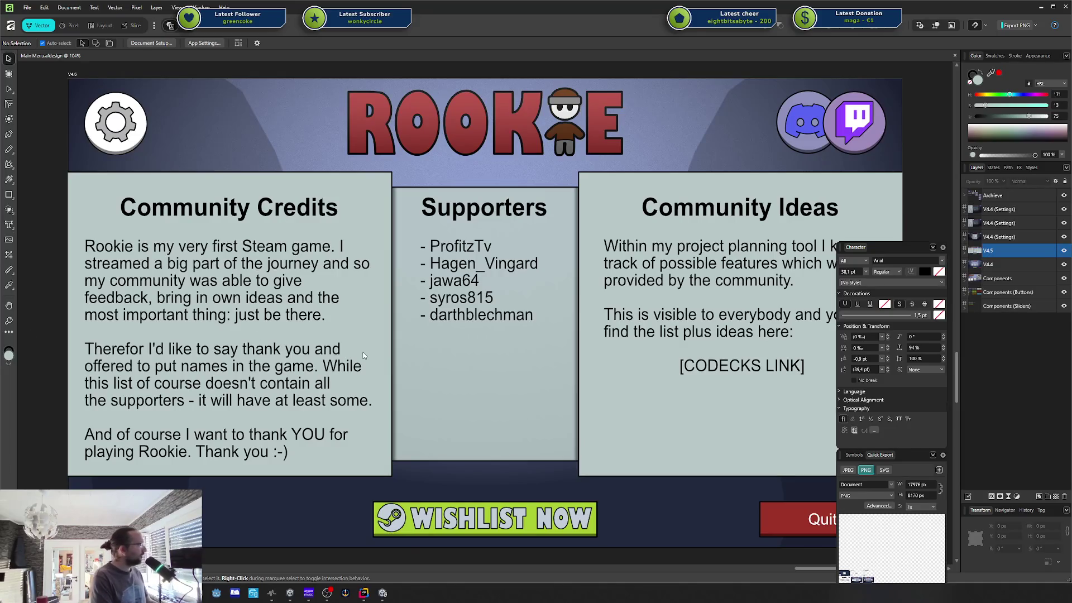
pyautogui.scroll(-3, 366, 355)
pyautogui.scroll(3, 544, 390)
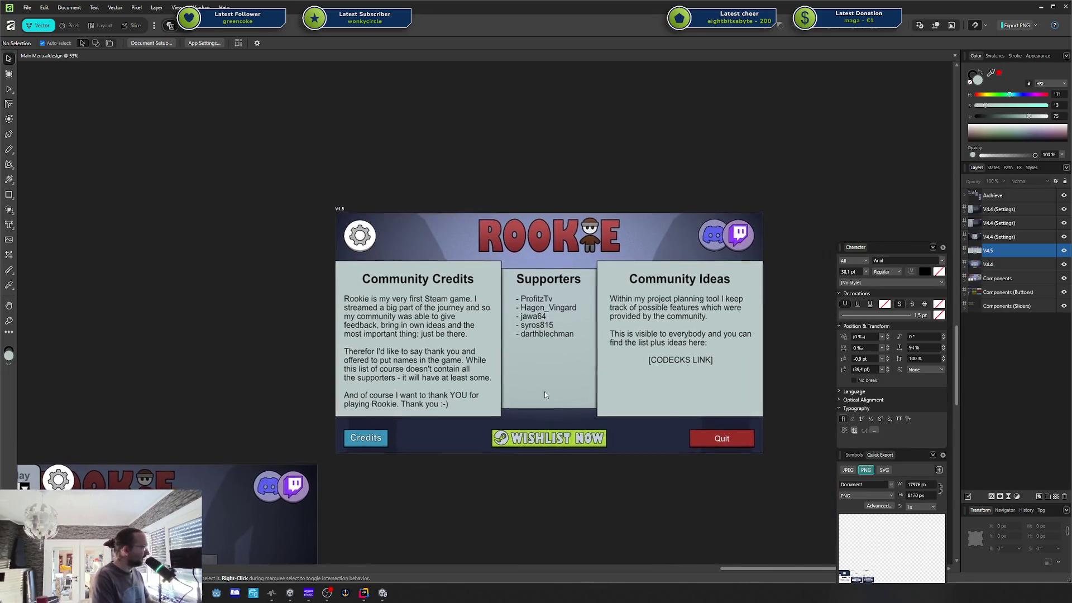
pyautogui.scroll(-4, 532, 386)
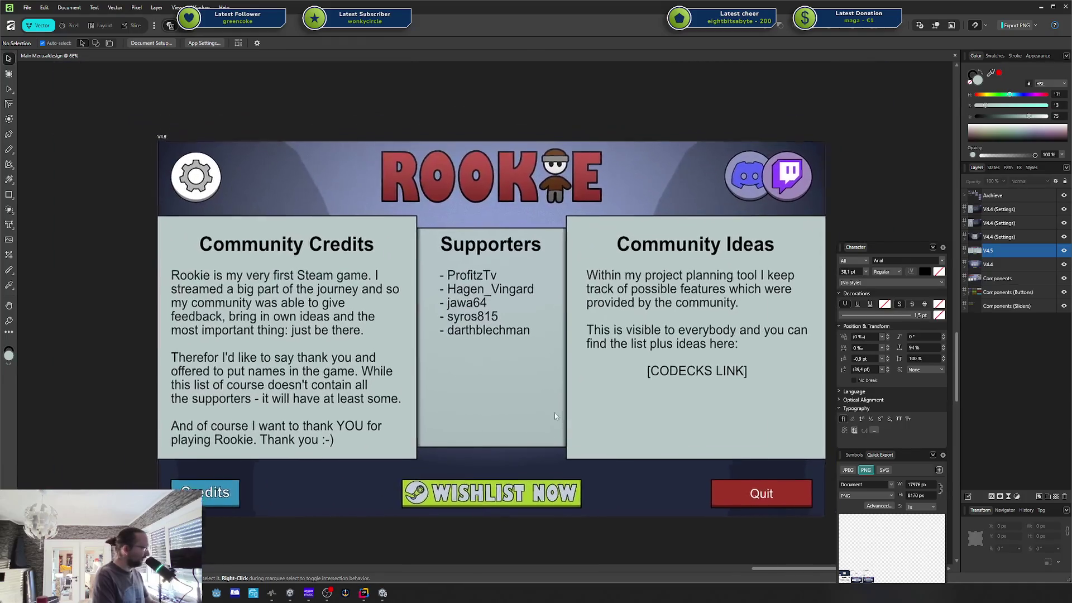
pyautogui.scroll(4, 537, 356)
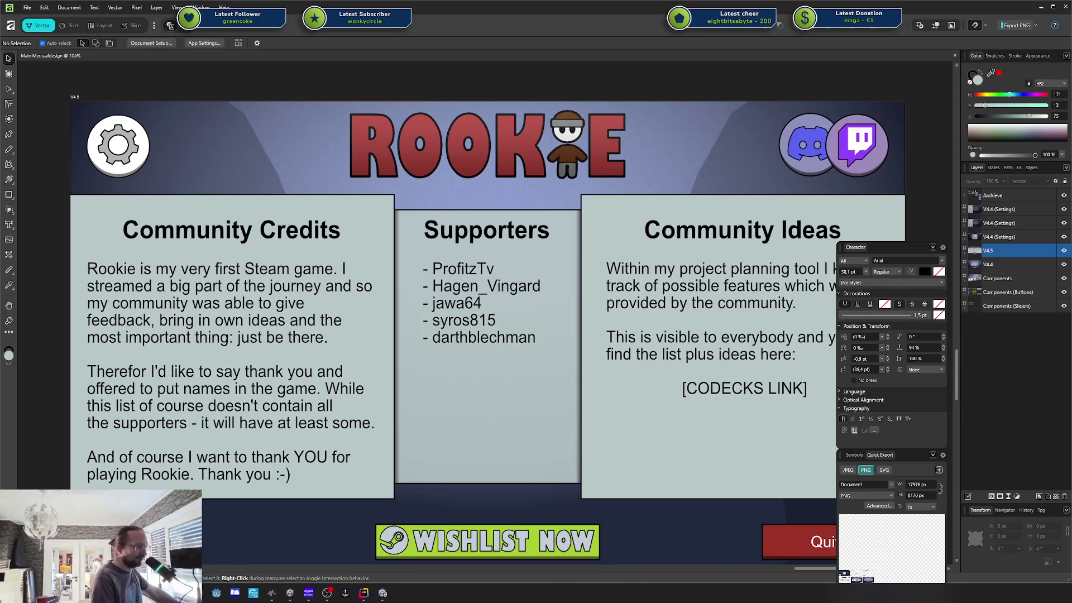
pyautogui.hscroll(1, 637, 313)
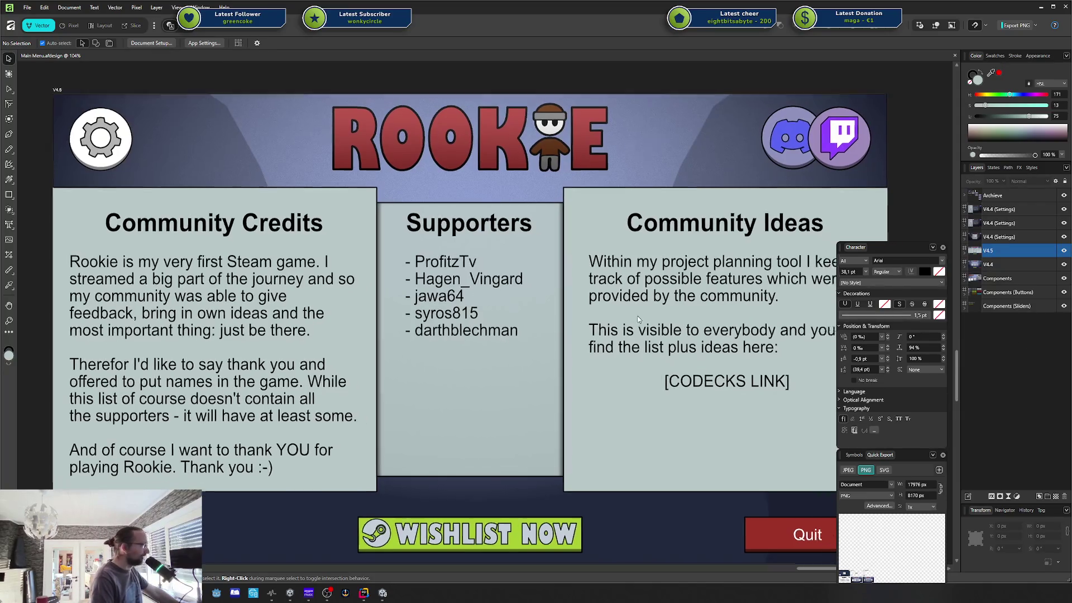
pyautogui.scroll(-1, 638, 313)
pyautogui.keyDown('ctrl'); pyautogui.scroll(-2, 640, 316); pyautogui.keyUp('ctrl')
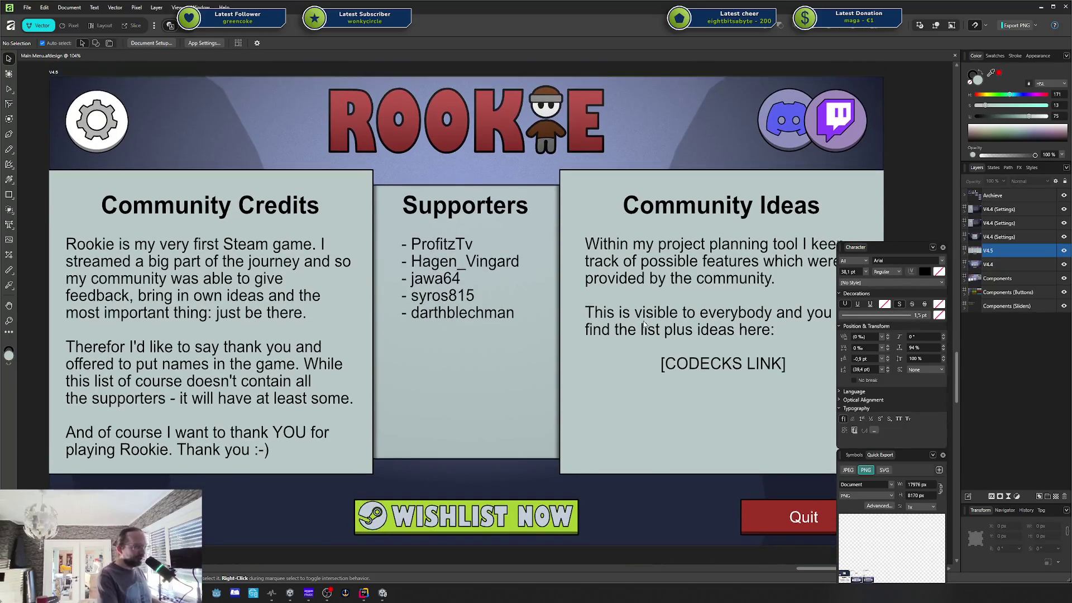
pyautogui.moveTo(646, 325); pyautogui.dragTo(643, 317)
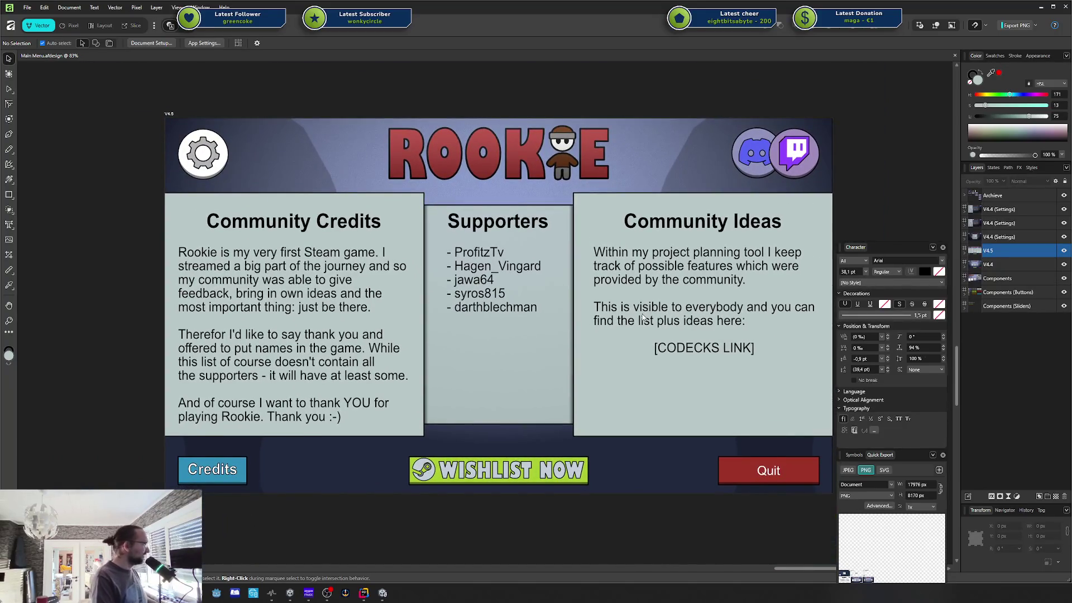
pyautogui.hscroll(1, 642, 317)
pyautogui.keyDown('ctrl'); pyautogui.scroll(2, 618, 326); pyautogui.keyUp('ctrl')
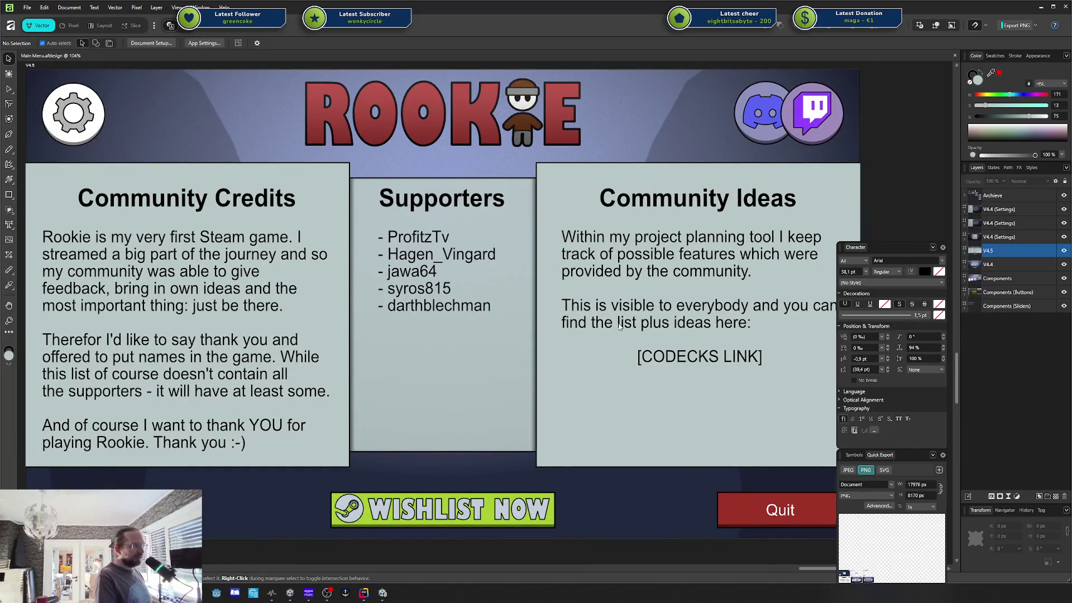
pyautogui.scroll(-2, 619, 326)
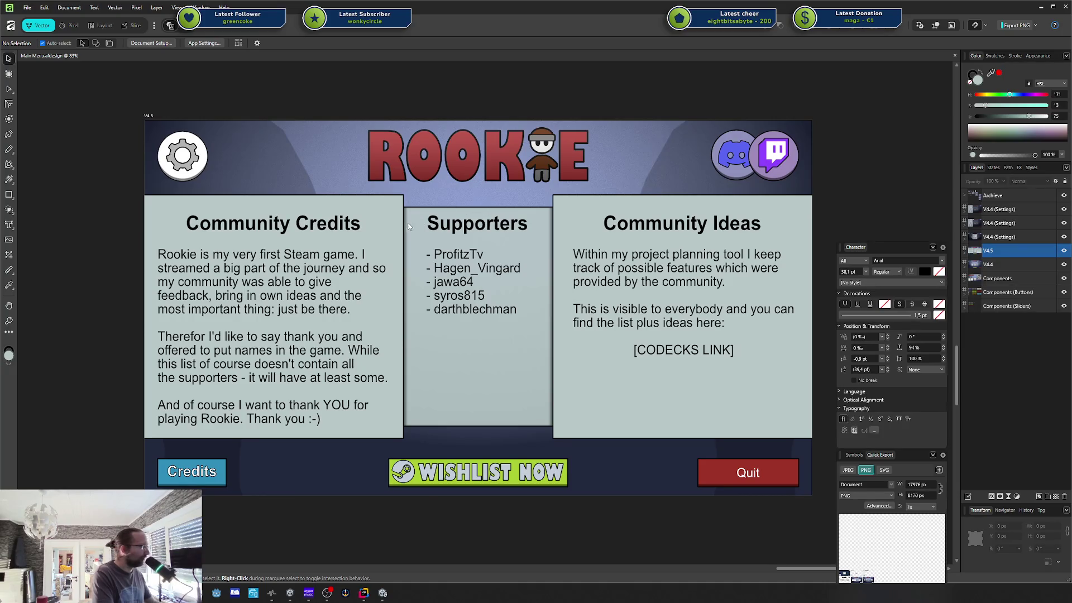
# Step: Zoom around the menu artboard, then minimize Affinity
pyautogui.scroll(1, 452, 282)
pyautogui.scroll(2, 452, 281)
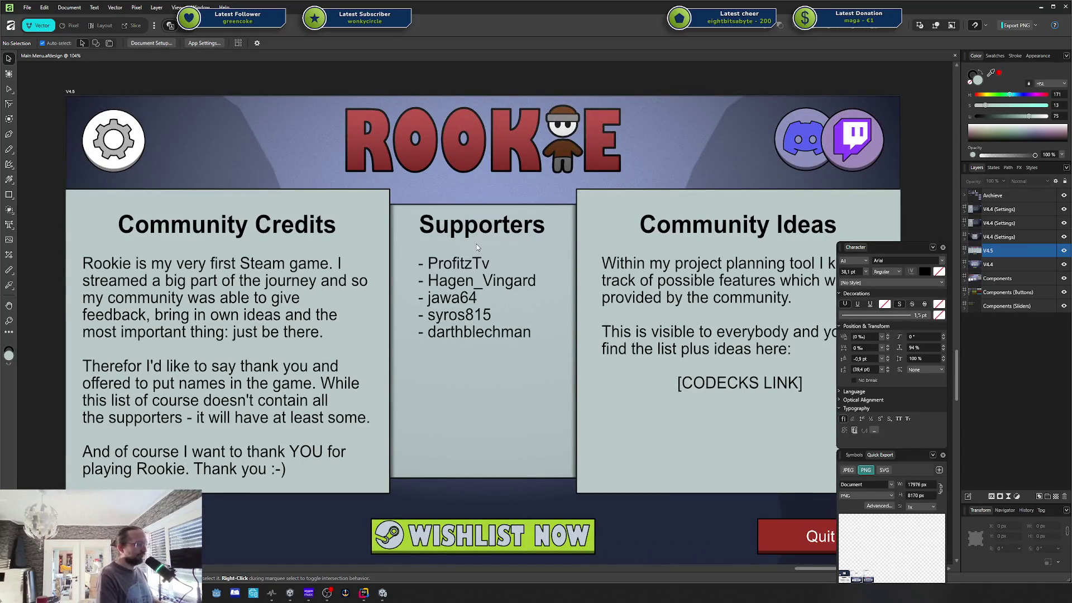
pyautogui.scroll(-2, 473, 272)
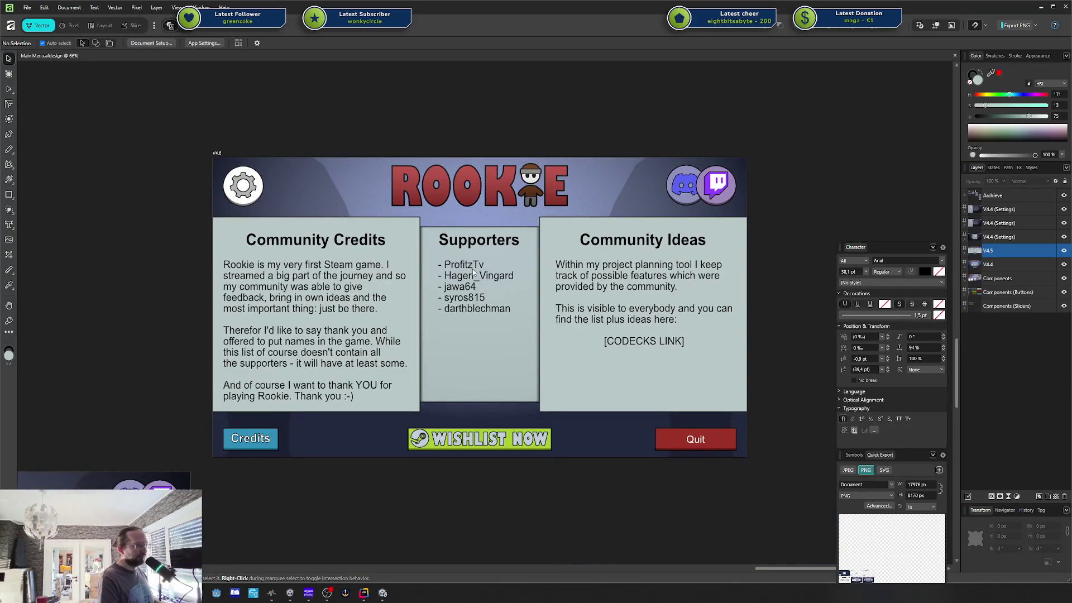
pyautogui.scroll(1, 473, 282)
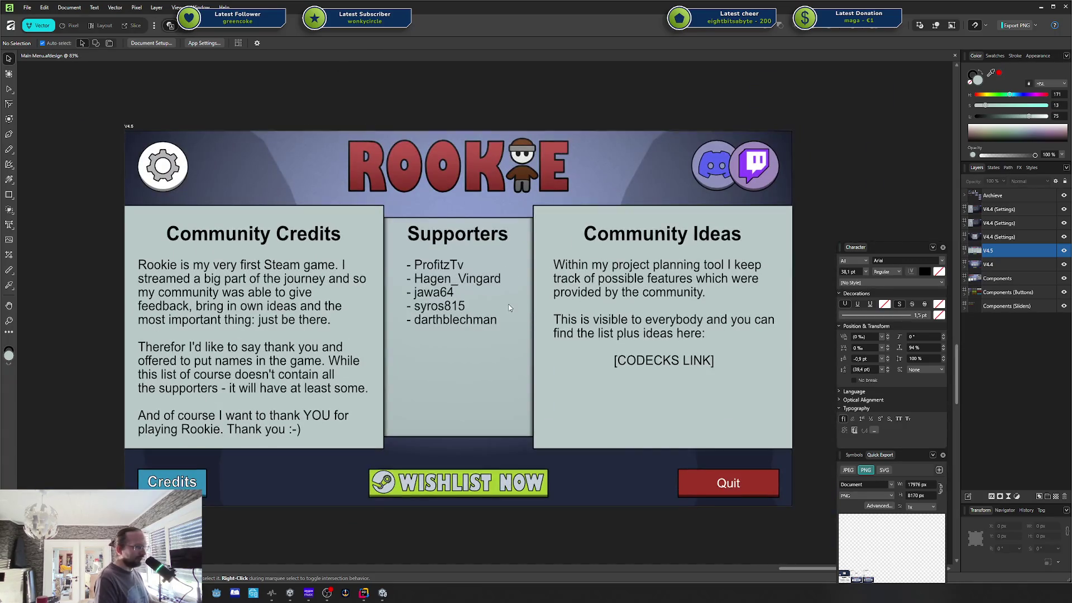
pyautogui.scroll(1, 520, 316)
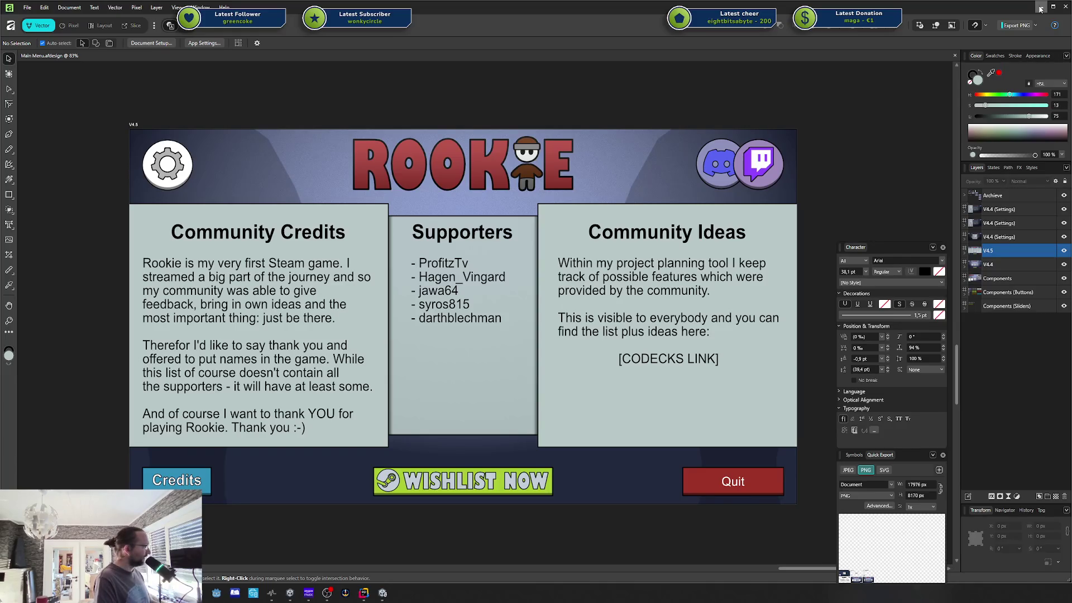
pyautogui.click(1039, 9)
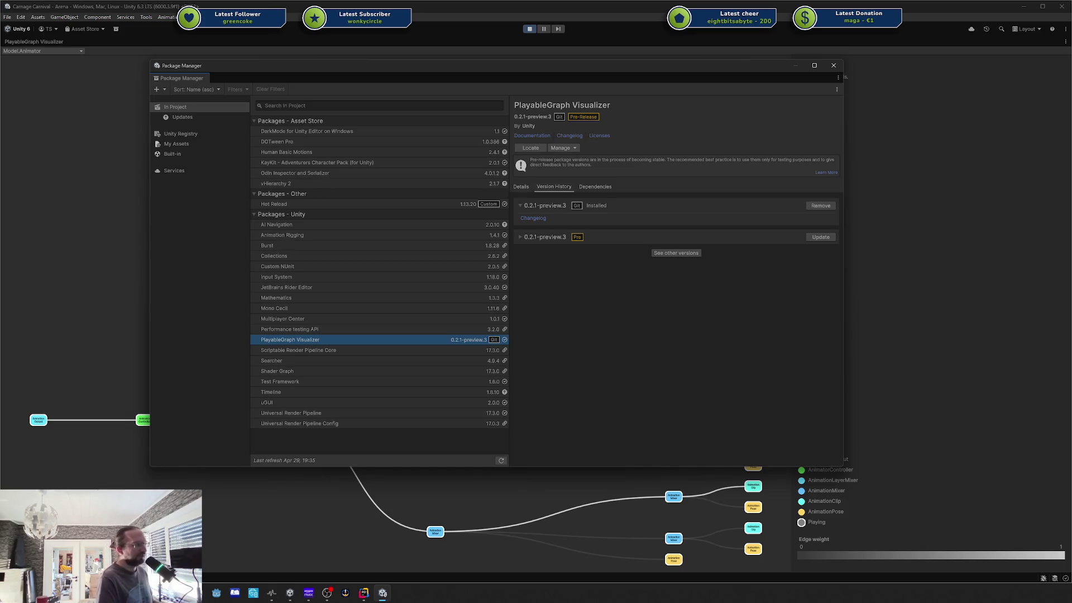
# Step: Bring up Rider showing the HumanAnimator and DodgeAnimation scripts
pyautogui.hotkey('alt', 'Tab')
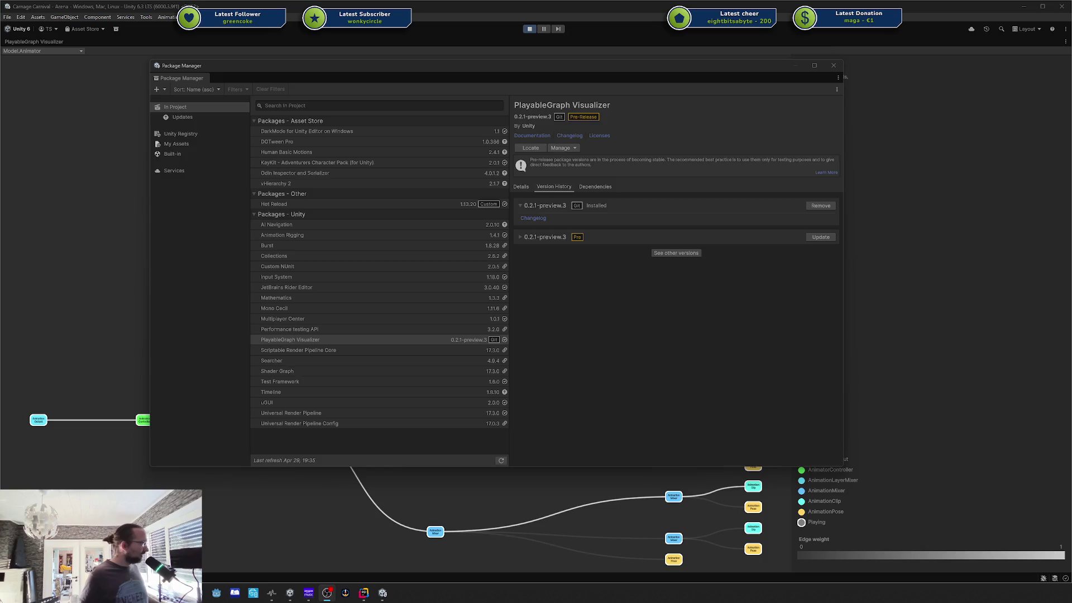
pyautogui.click(363, 593)
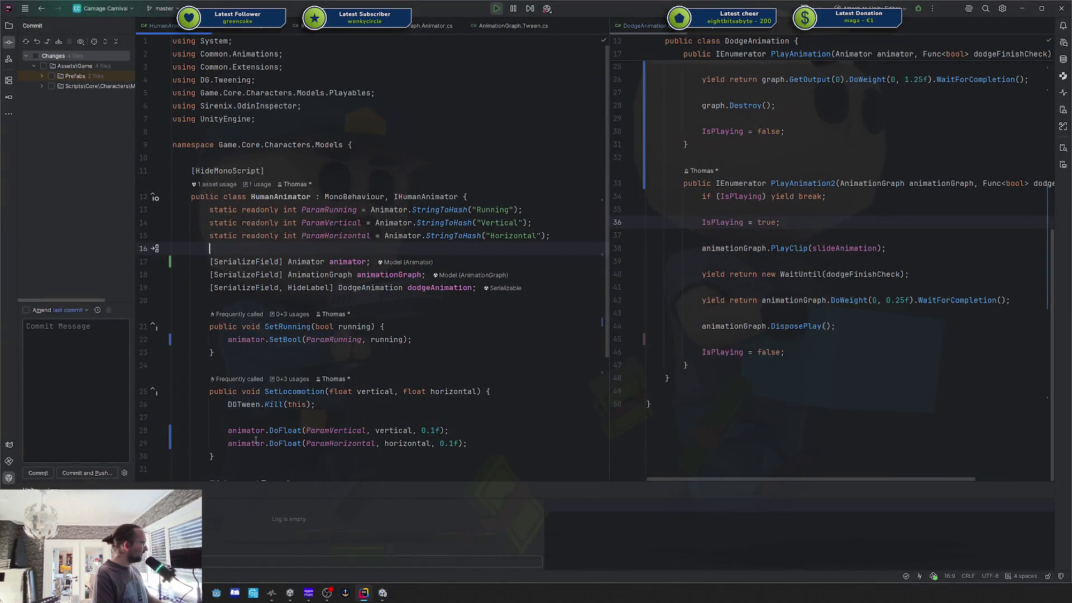
# Step: Open the Rookie solution from recent solutions and launch Unity for it
pyautogui.click(104, 12)
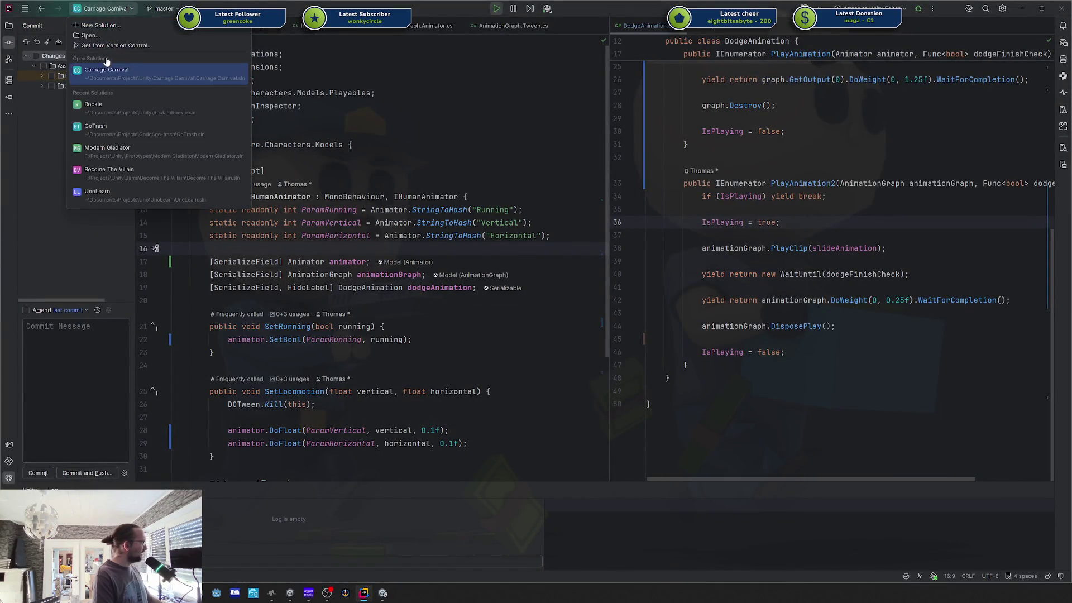
pyautogui.click(112, 108)
pyautogui.click(557, 317)
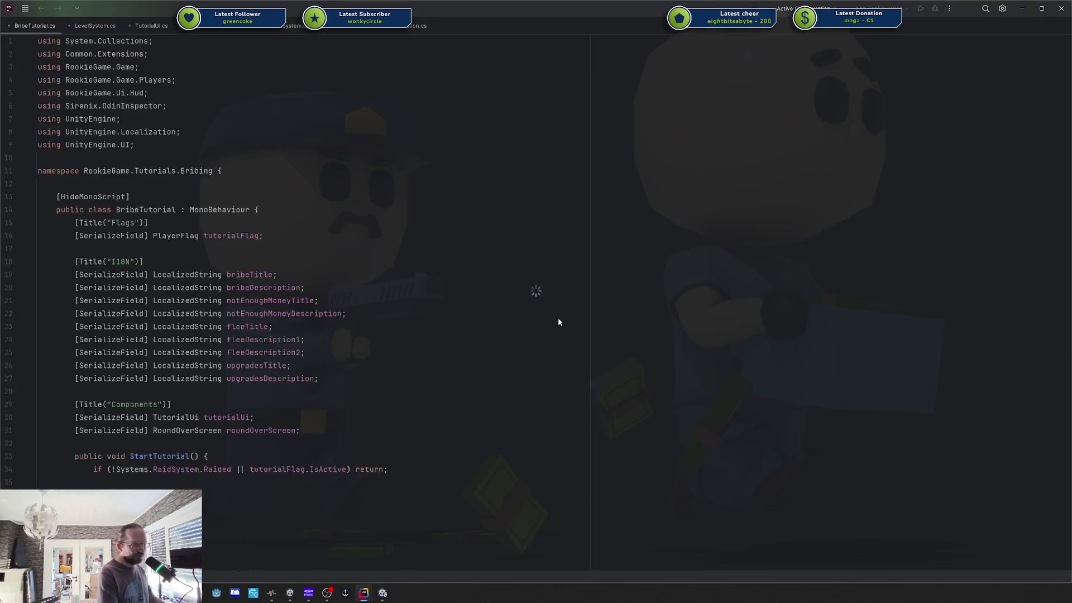
pyautogui.click(522, 9)
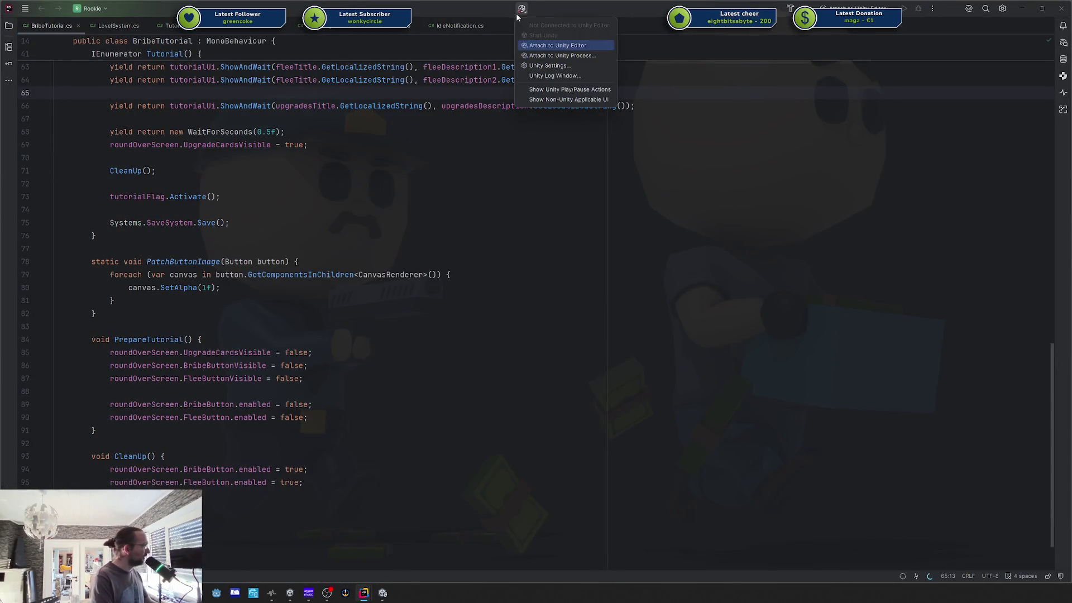
pyautogui.click(466, 115)
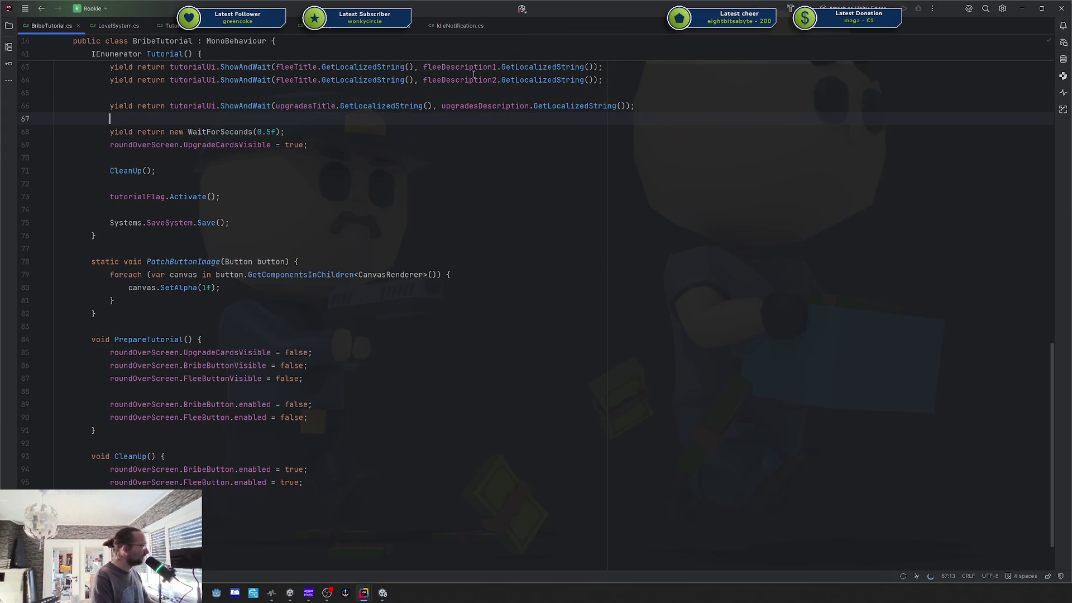
pyautogui.click(521, 9)
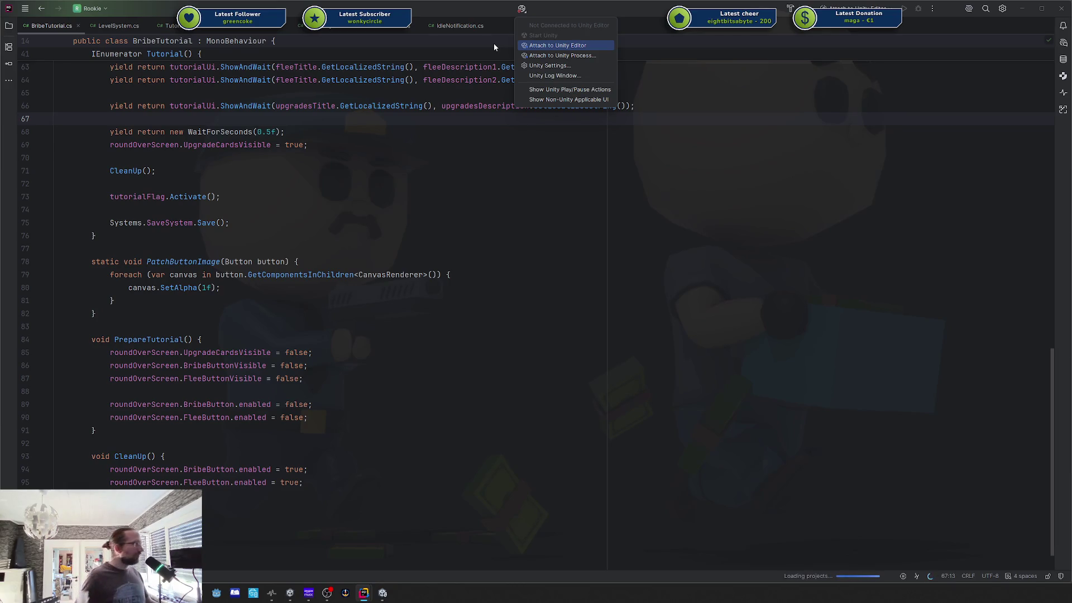
pyautogui.click(521, 9)
pyautogui.click(521, 9)
pyautogui.click(544, 37)
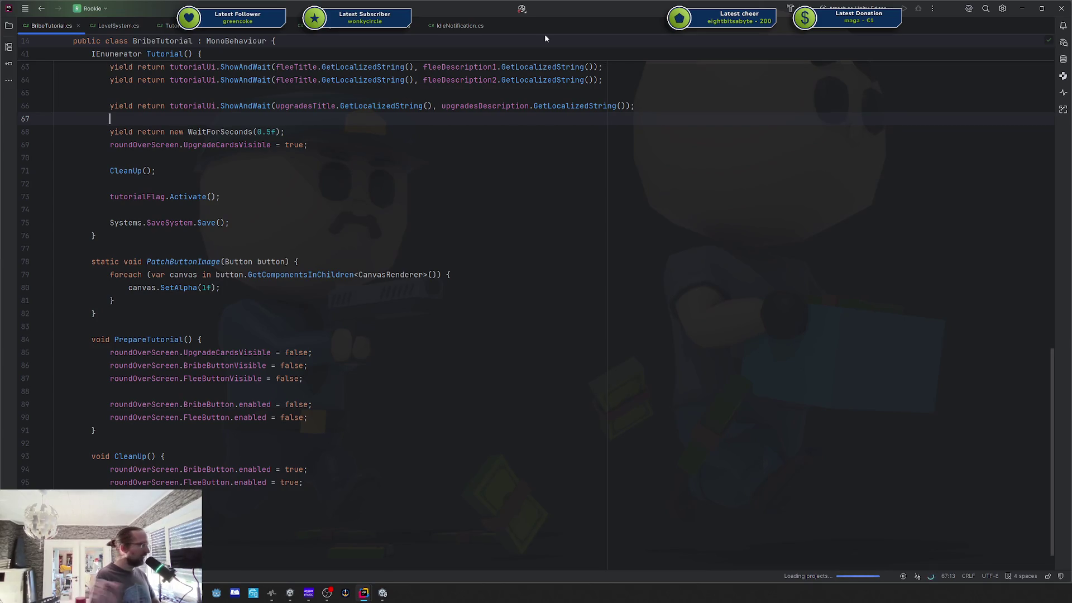
# Step: Show pending commit changes, dismiss the failed Start Unity notice, and start Unity again
pyautogui.hotkey('ctrl', 'k')
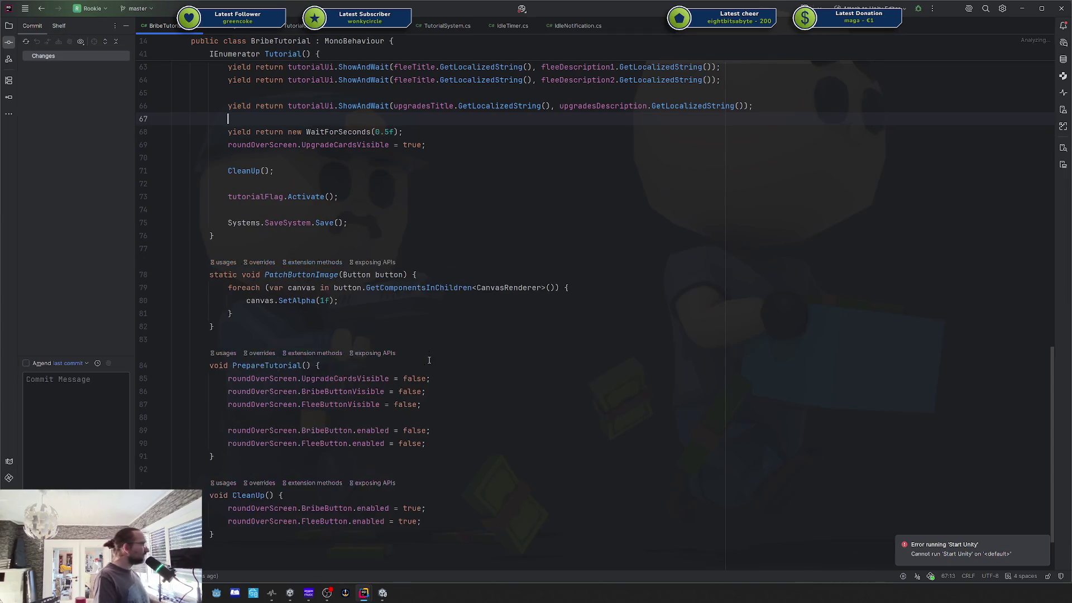
pyautogui.moveTo(383, 591)
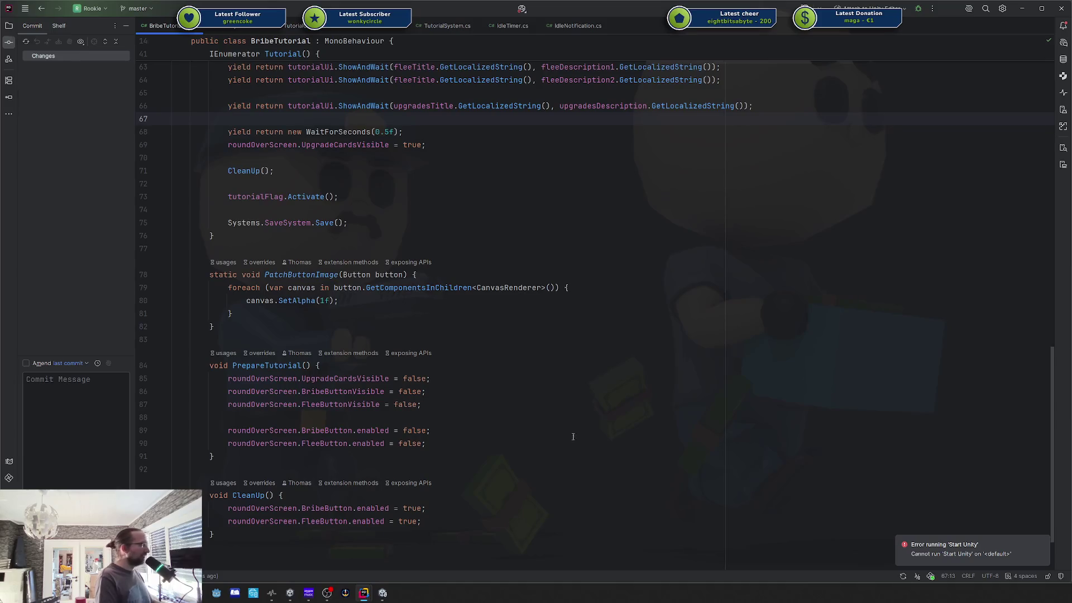
pyautogui.click(1043, 542)
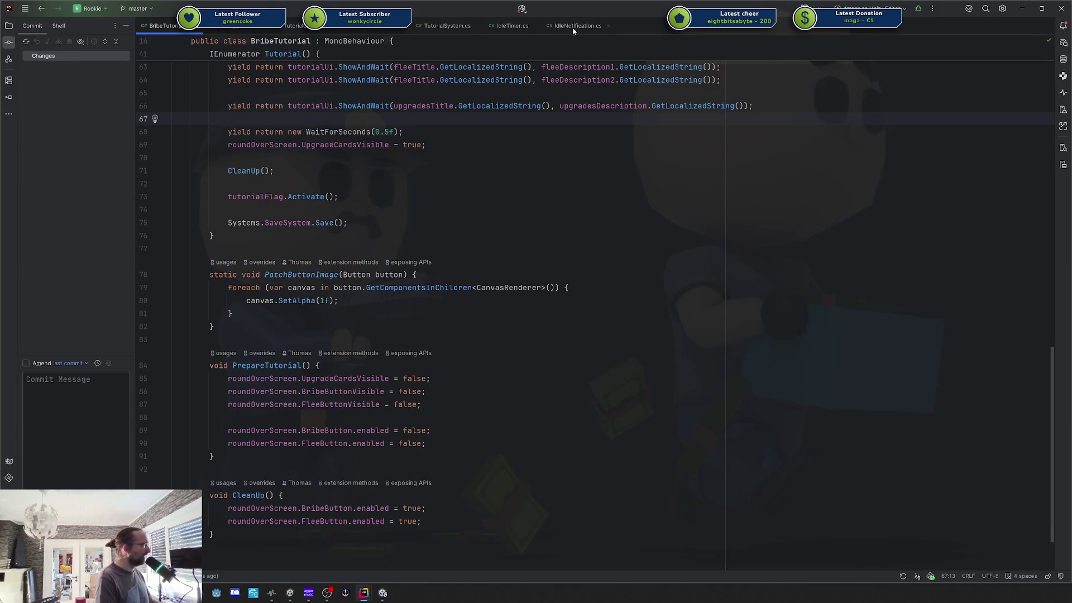
pyautogui.click(521, 9)
# Step: Launch the Unity editor for the Rookie project from Rider's Start Unity button
pyautogui.click(530, 36)
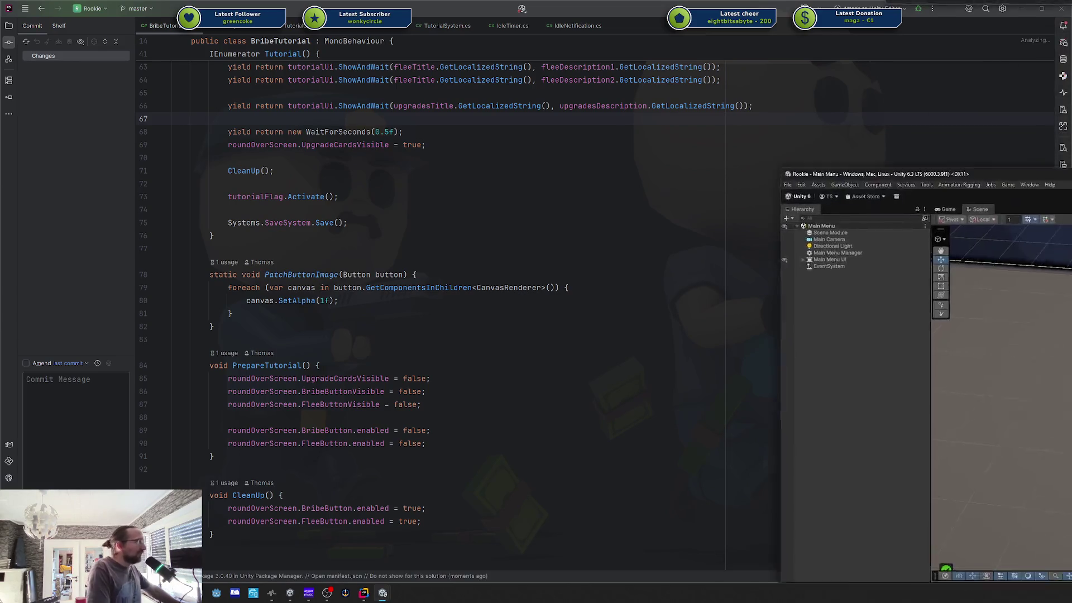
# Step: Bring the Unity editor over Rider and maximize it to fill the screen
pyautogui.moveTo(1071, 163)
pyautogui.mouseDown()
pyautogui.moveTo(655, 166)
pyautogui.moveTo(475, 71)
pyautogui.mouseUp()
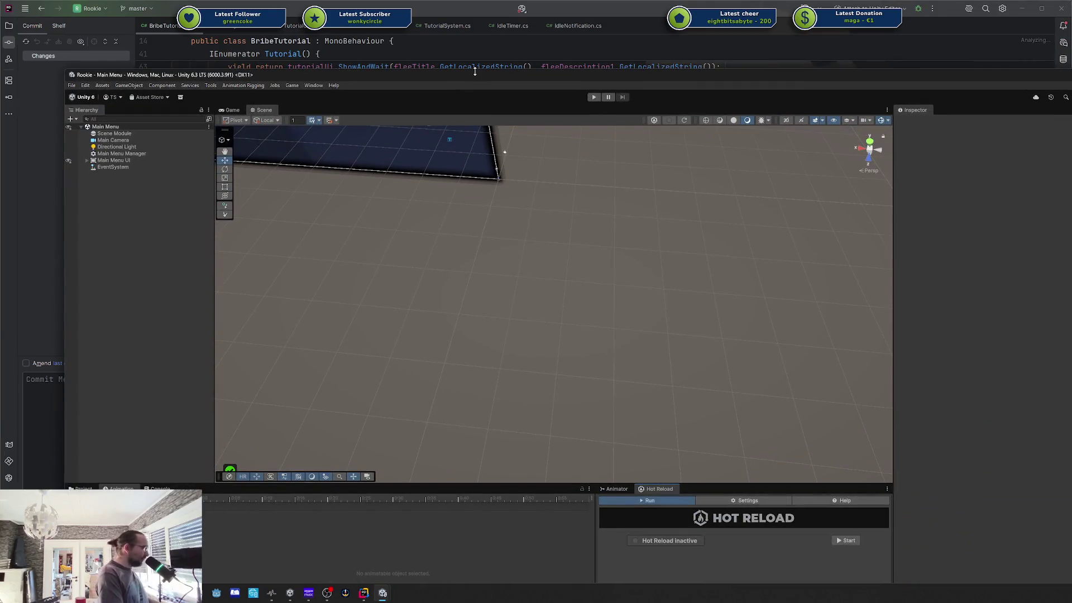
pyautogui.doubleClick(474, 71)
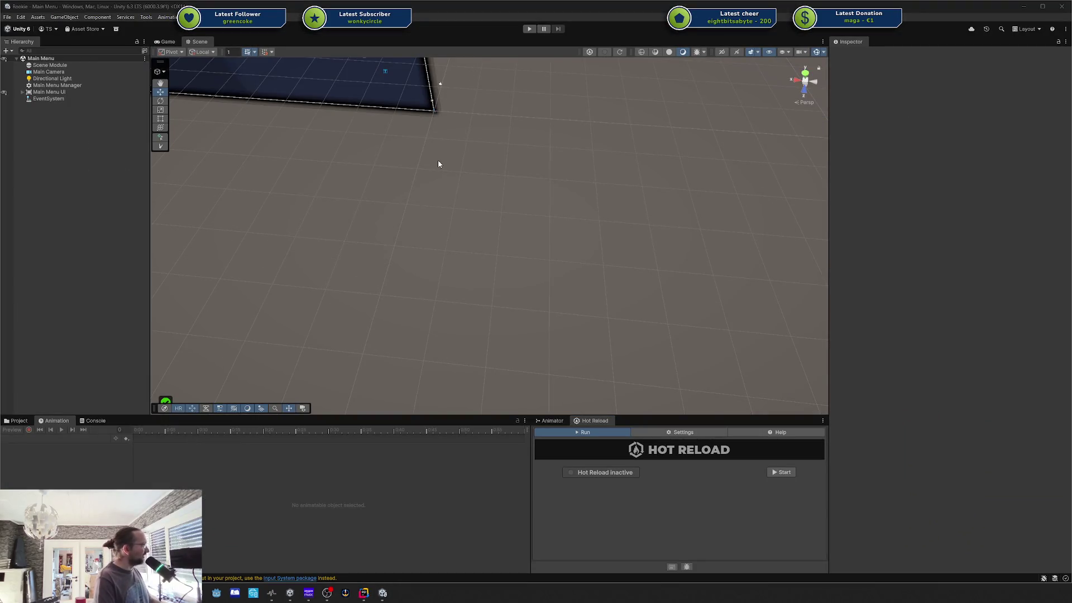
pyautogui.scroll(-5, 476, 201)
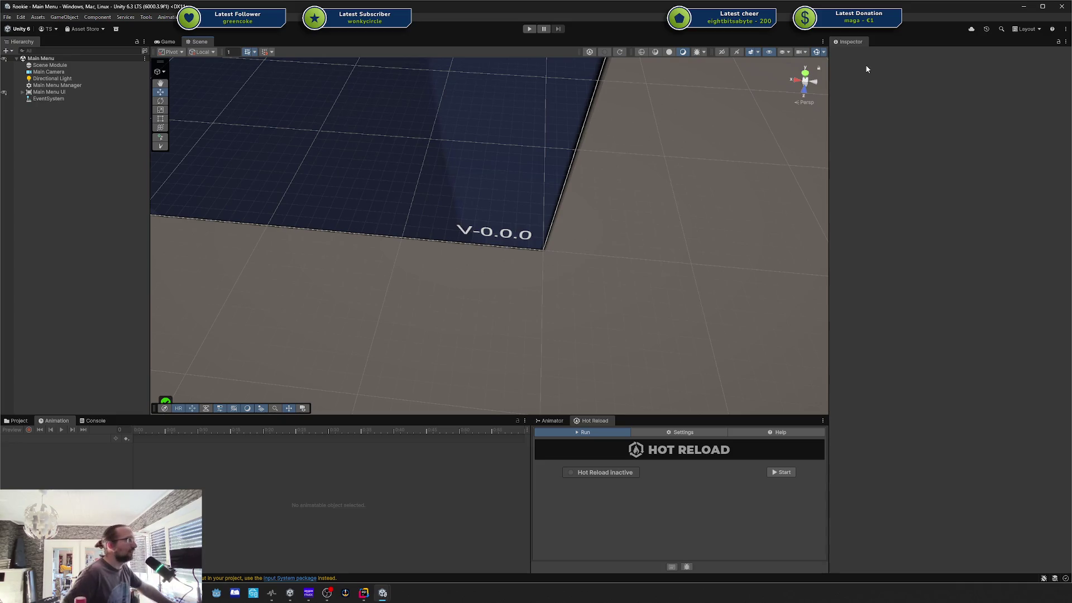
# Step: Run the game via Start (Main Menu) so Rookie's main menu plays
pyautogui.click(220, 17)
pyautogui.click(221, 16)
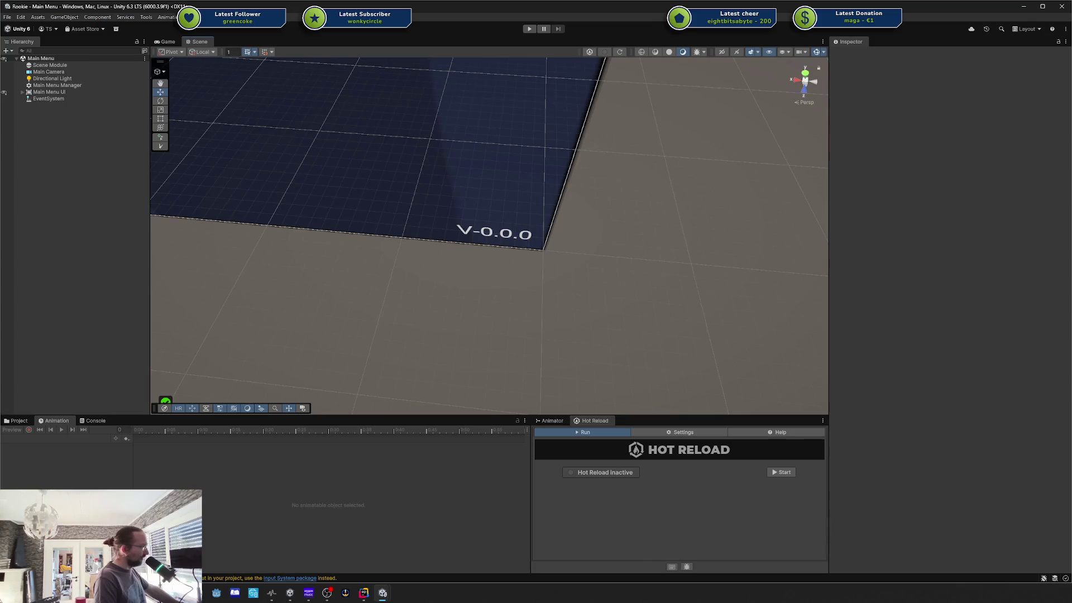
pyautogui.click(221, 16)
pyautogui.click(239, 37)
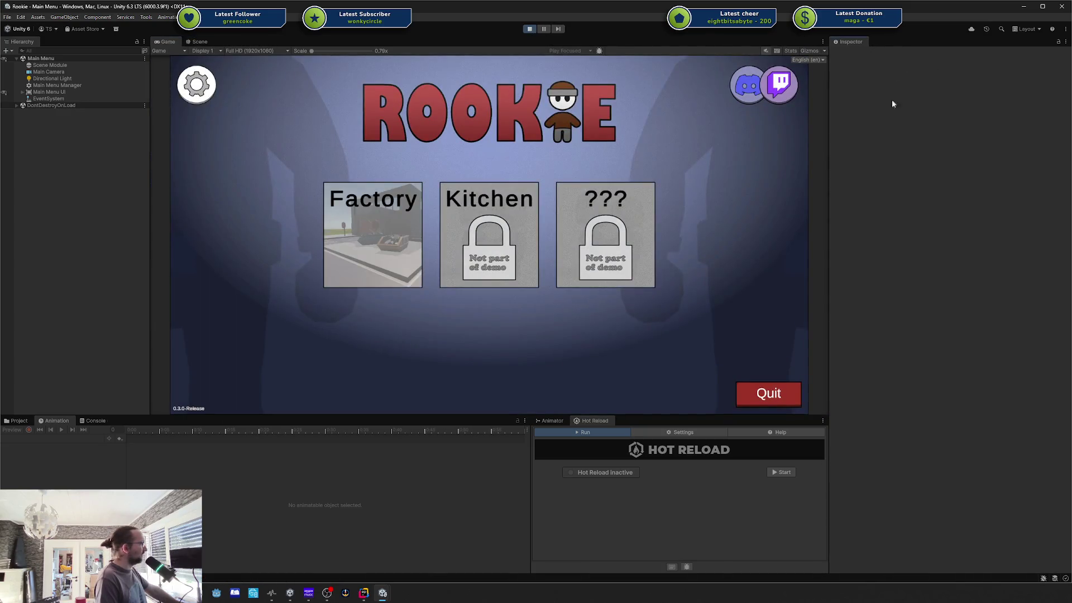
# Step: Show the Project tab's asset folders and select the Directional Light
pyautogui.click(19, 420)
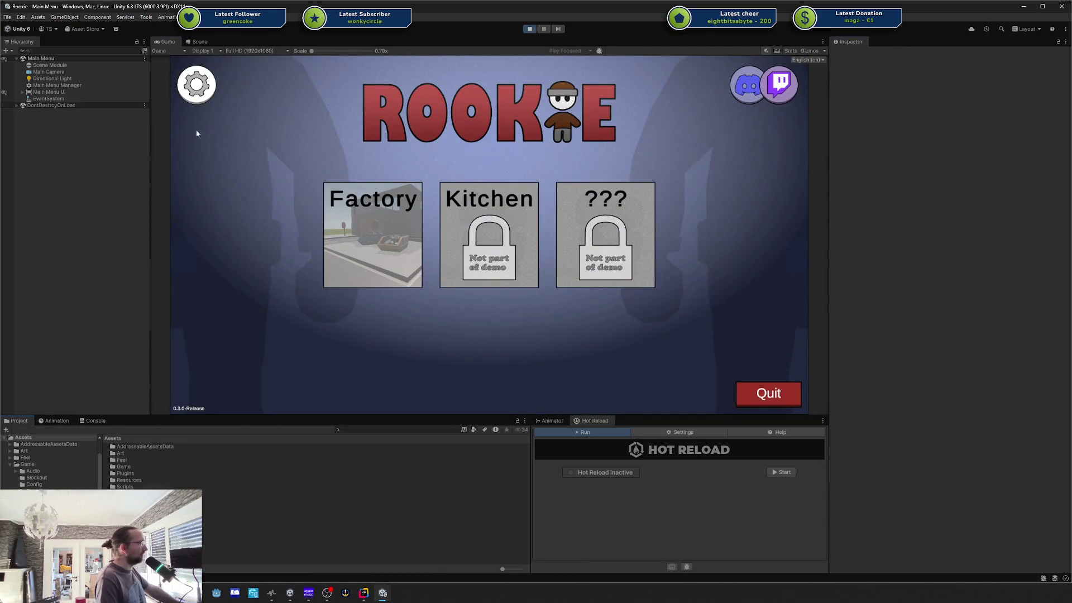
pyautogui.click(52, 79)
pyautogui.click(249, 16)
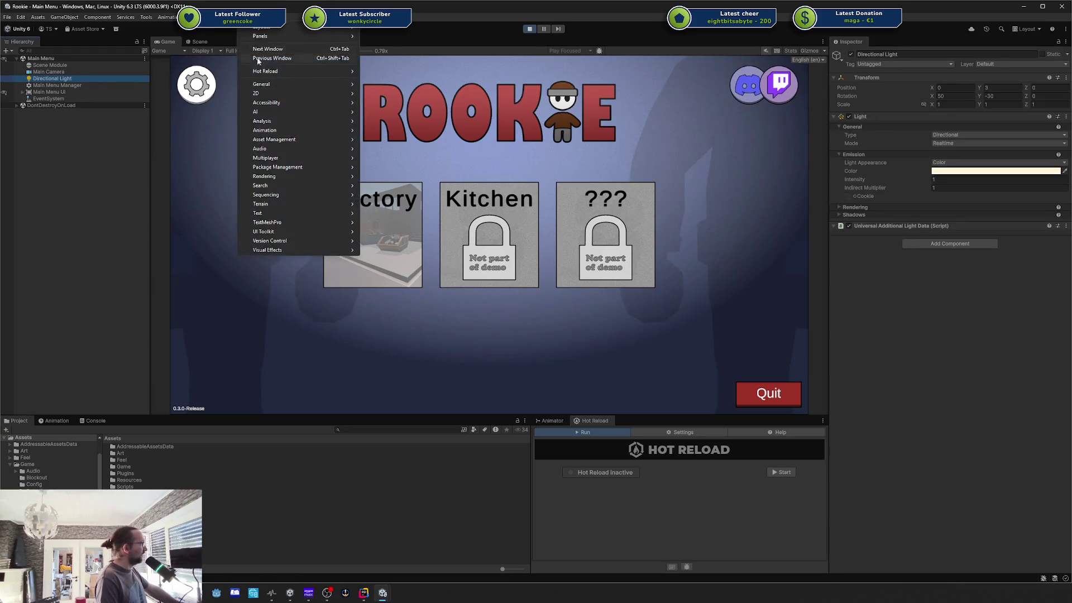
# Step: Open the Scene Selection window, give the Inspector more room, and load the Factory level
pyautogui.moveTo(226, 17)
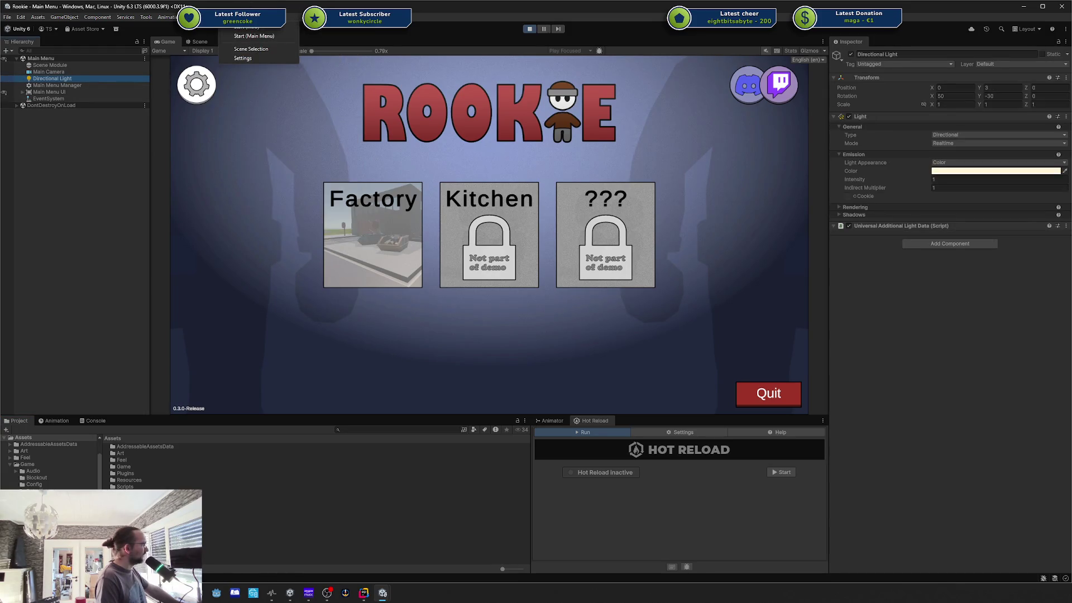
pyautogui.moveTo(146, 17)
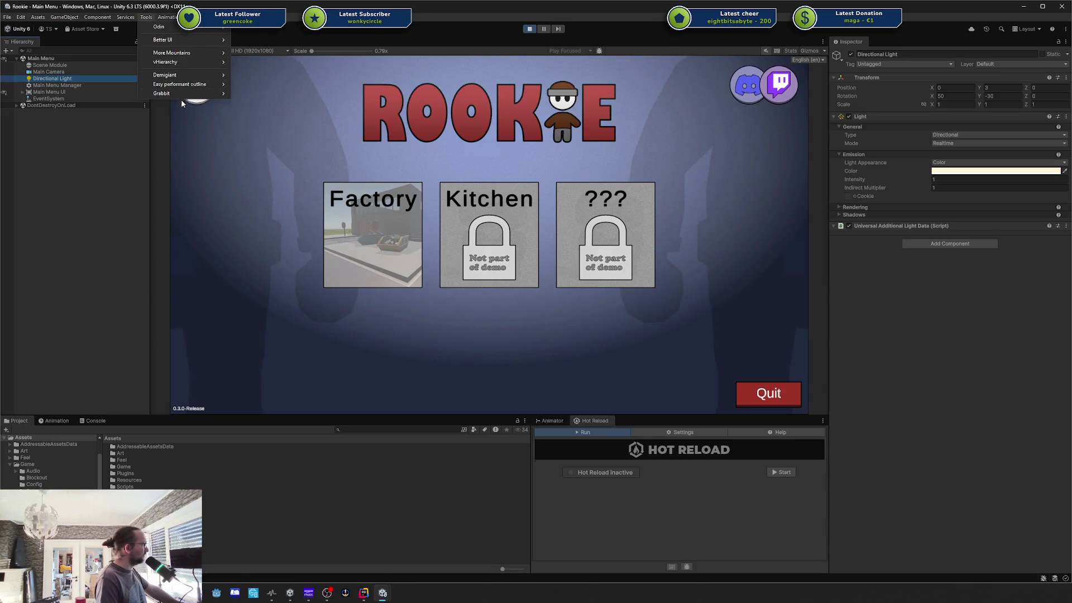
pyautogui.moveTo(178, 29)
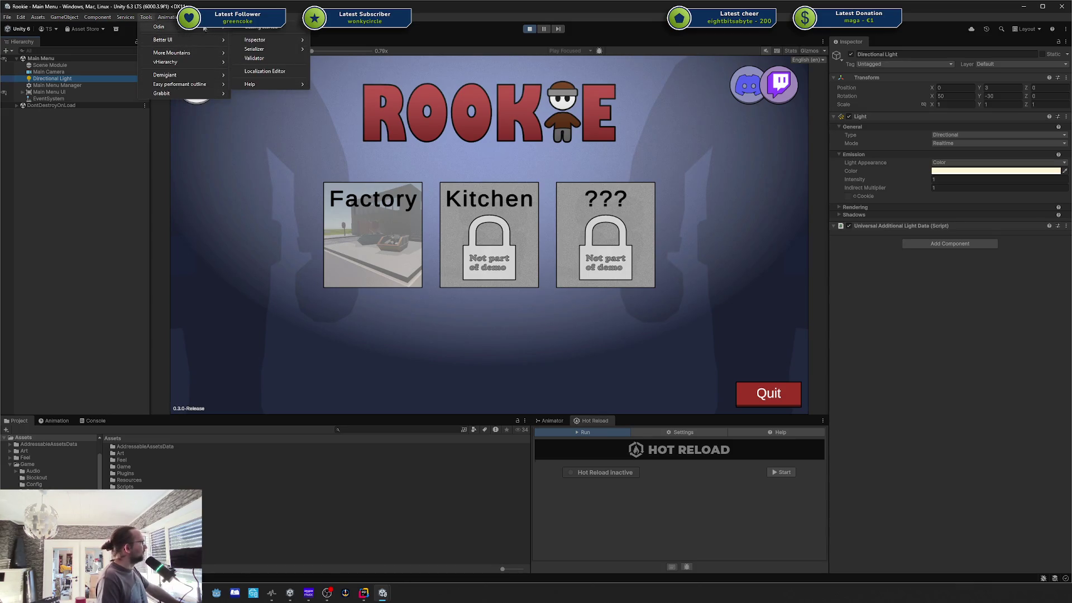
pyautogui.click(236, 58)
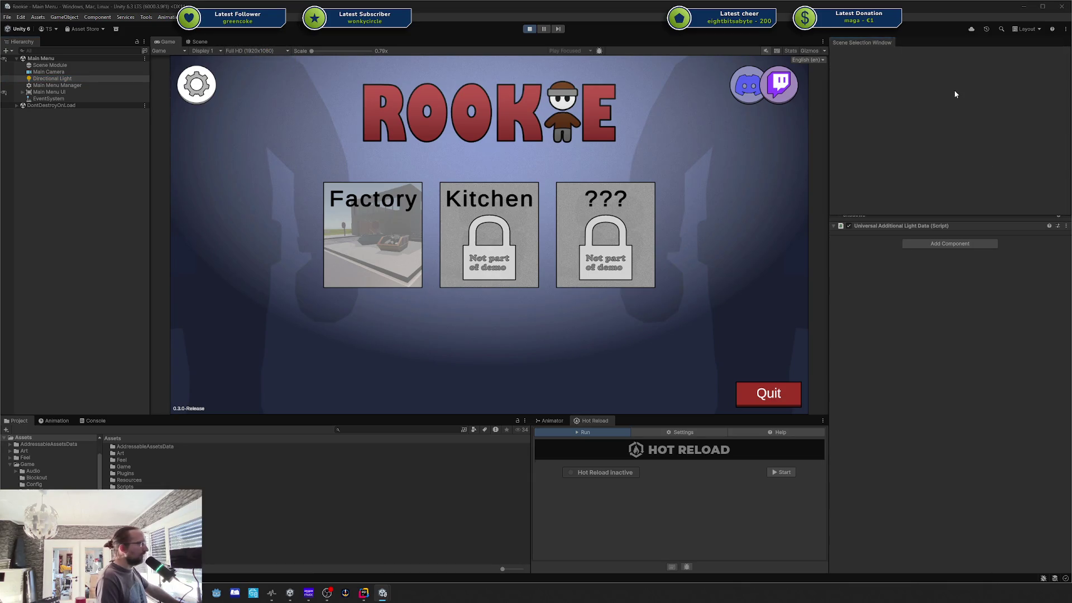
pyautogui.moveTo(893, 213); pyautogui.dragTo(924, 100)
pyautogui.click(923, 69)
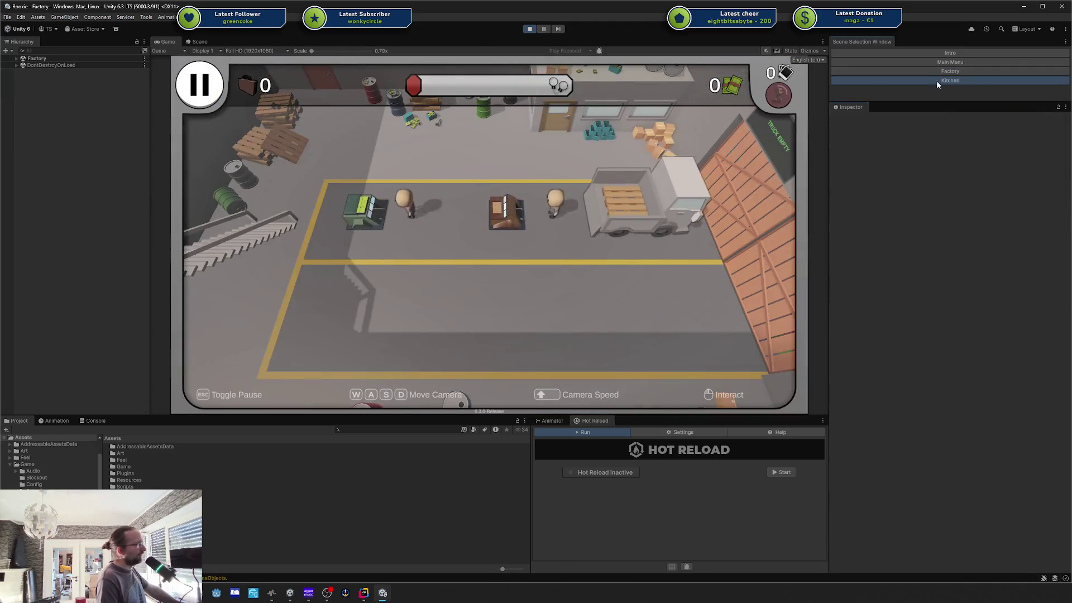
# Step: Load the Kitchen level and pan the game camera around the work zones with WASD
pyautogui.click(936, 80)
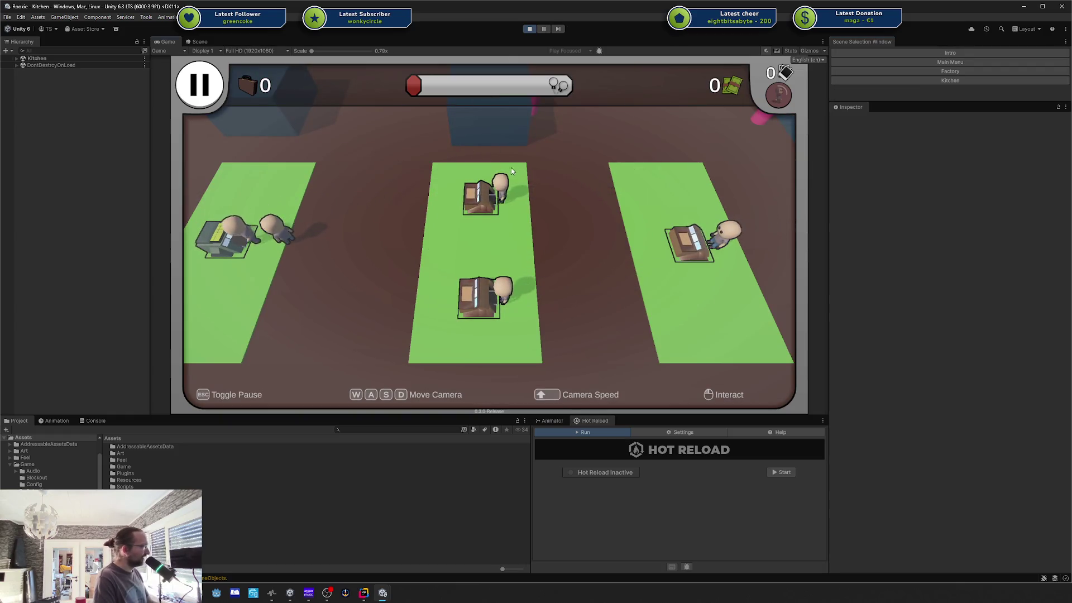
pyautogui.press('a')
pyautogui.press('w')
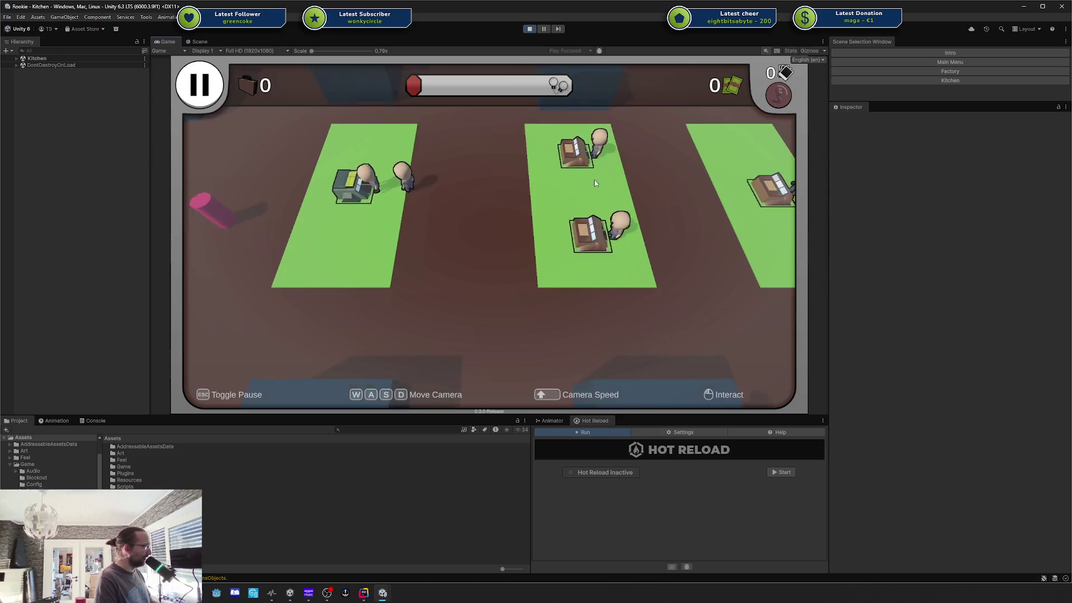
pyautogui.press('w')
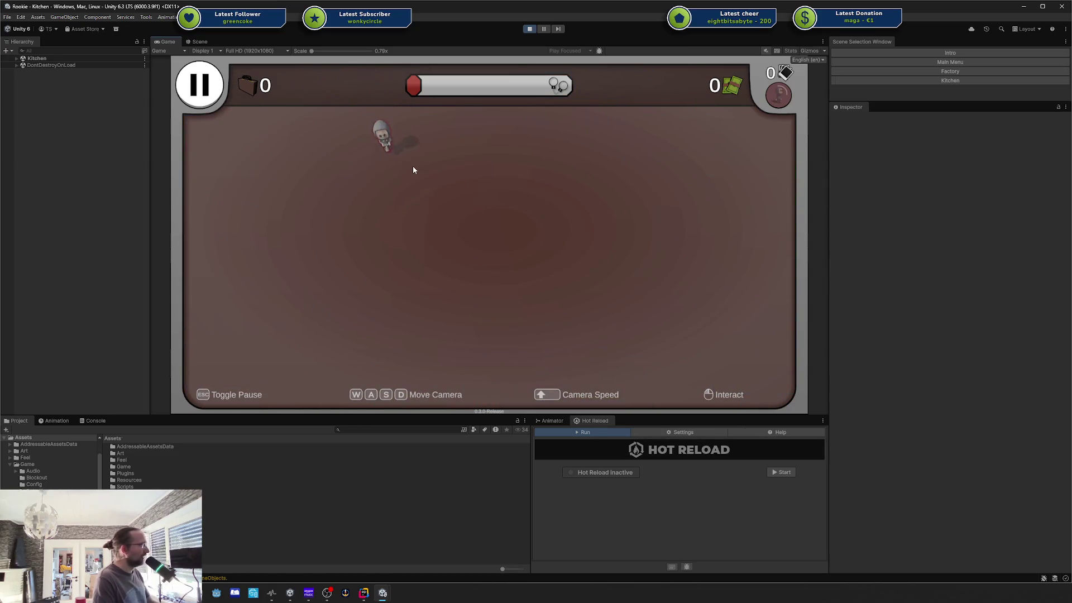
pyautogui.press('s')
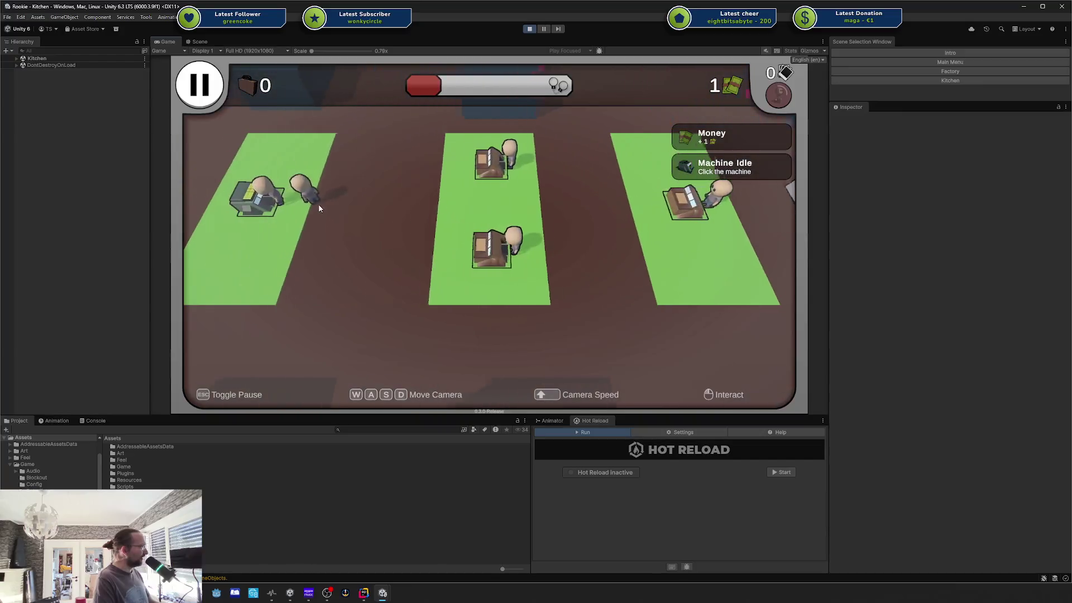
pyautogui.press('a')
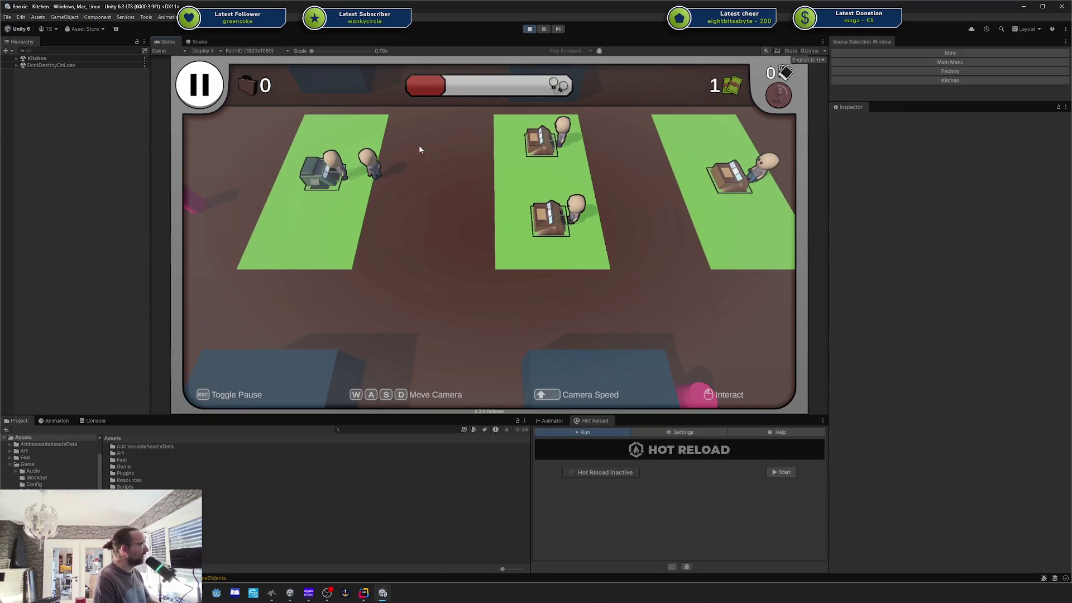
pyautogui.press('w')
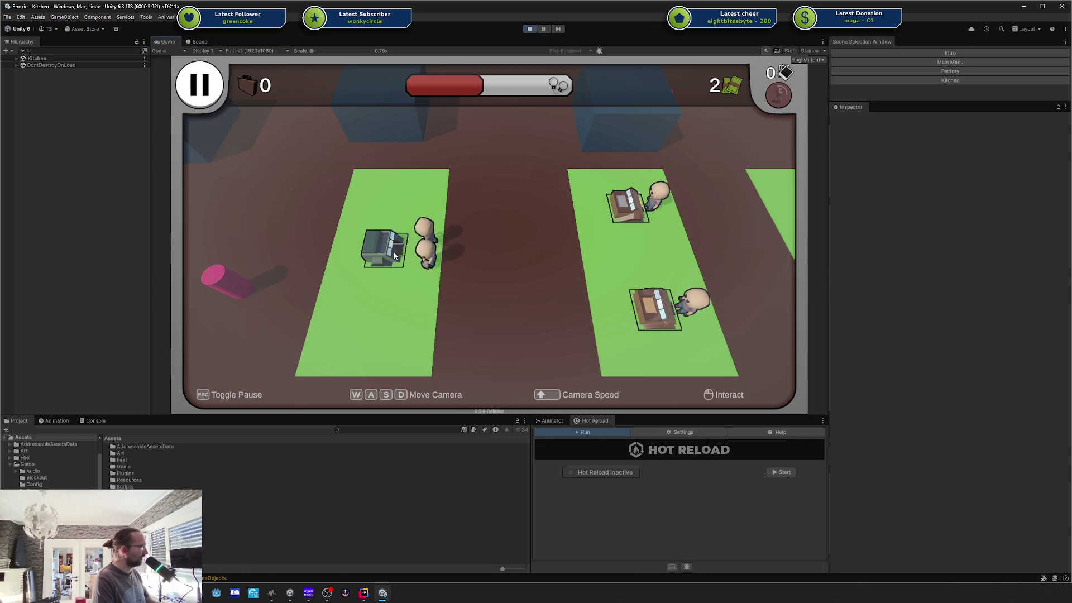
# Step: Pan the camera right across the workstations, then stop the game
pyautogui.press('d')
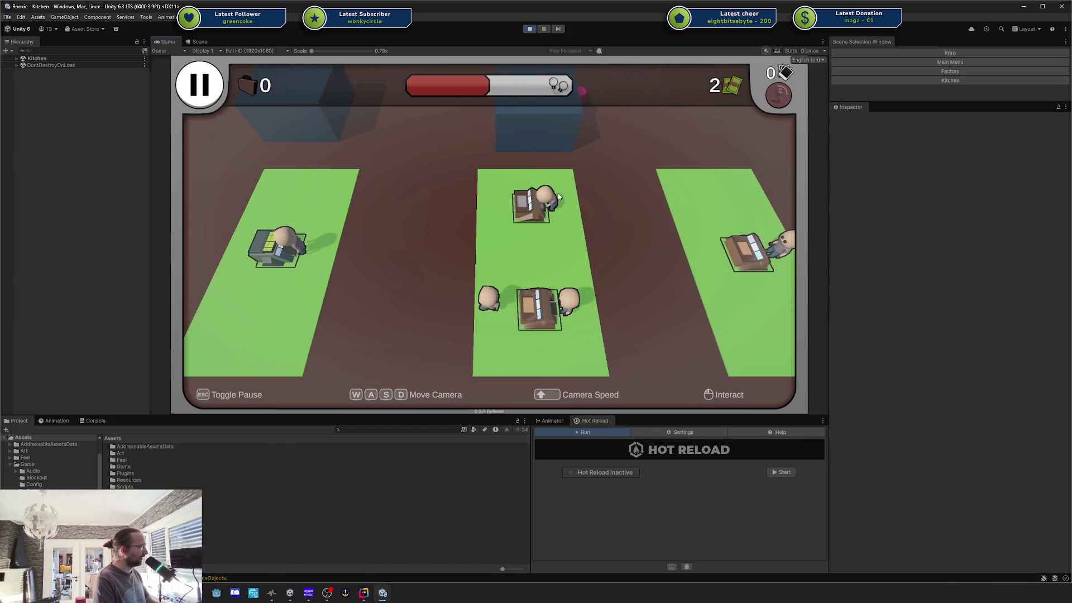
pyautogui.press('d')
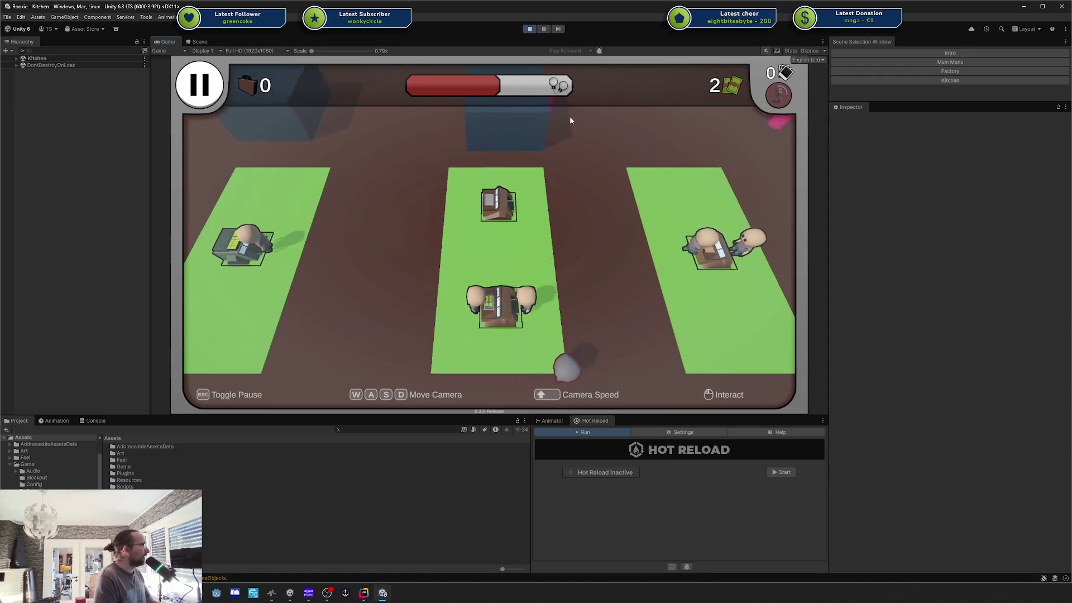
pyautogui.press('d')
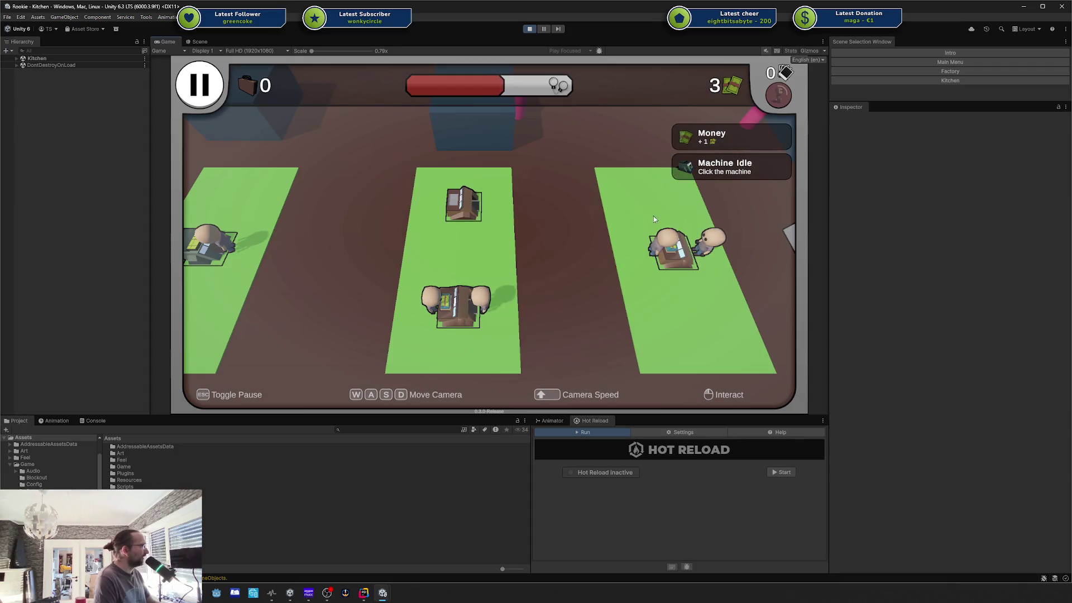
pyautogui.press('d')
pyautogui.press('d')
pyautogui.press('a')
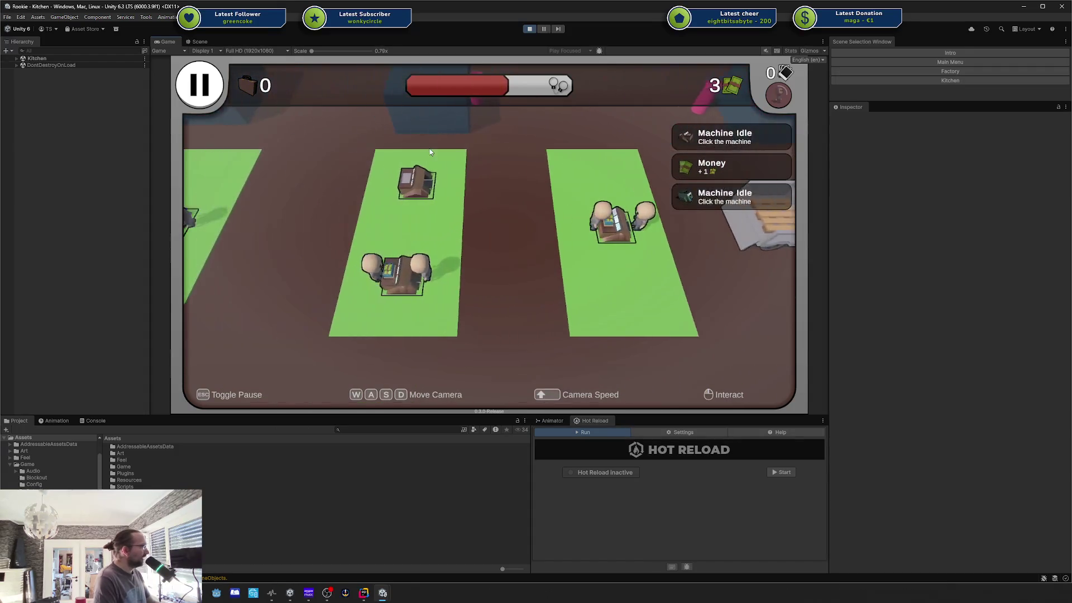
pyautogui.press('a')
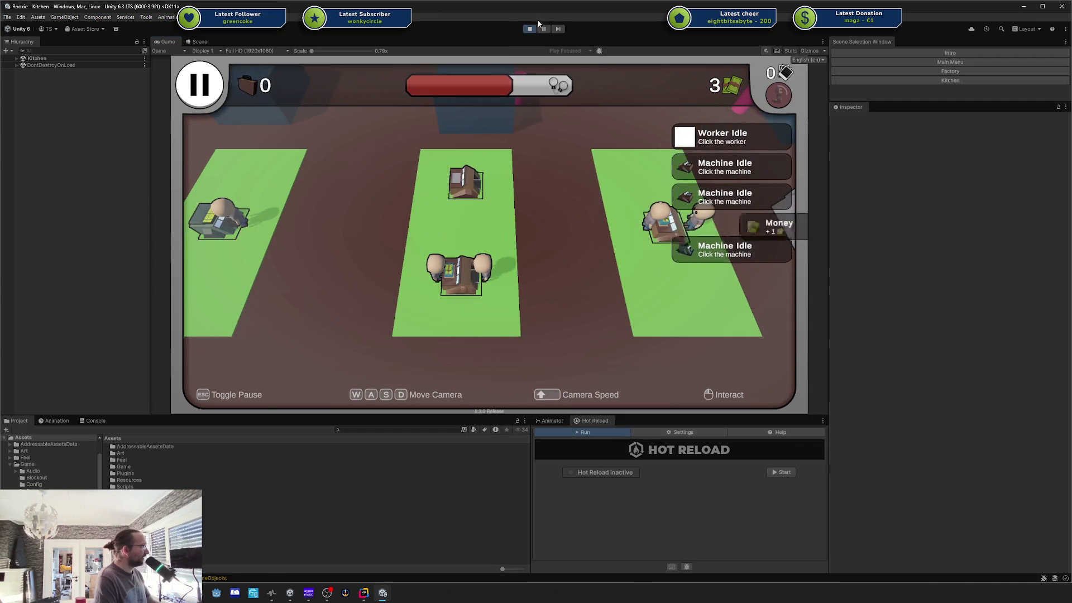
pyautogui.click(529, 30)
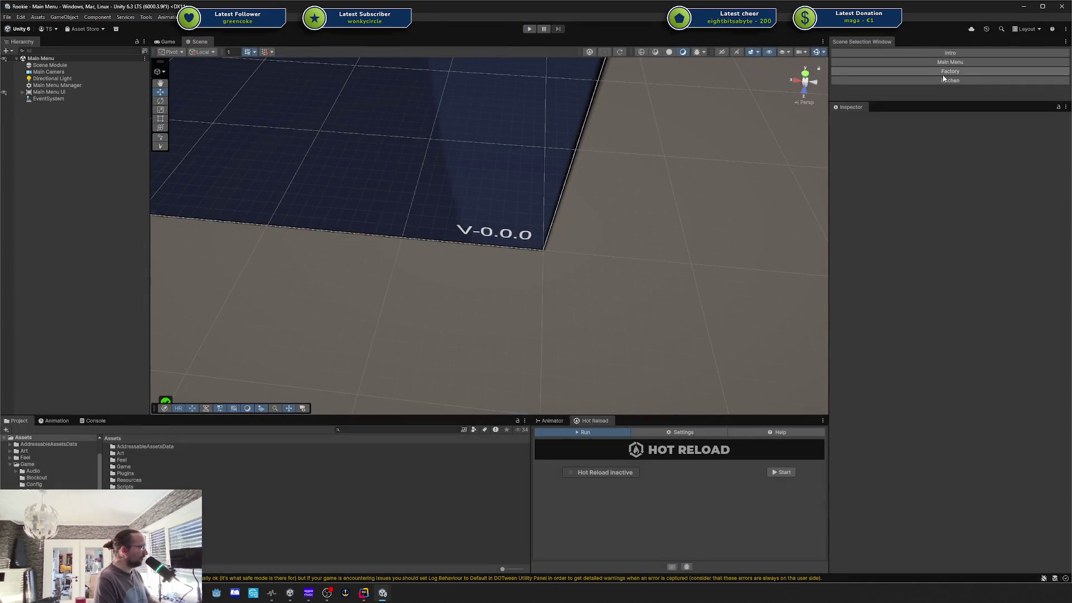
pyautogui.click(949, 81)
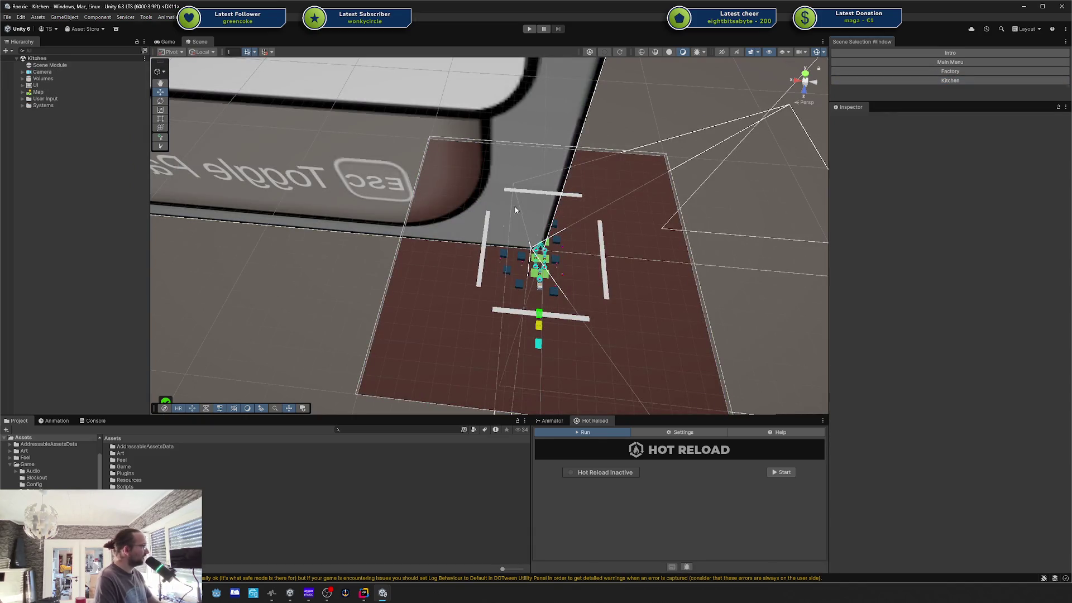
pyautogui.press('2')
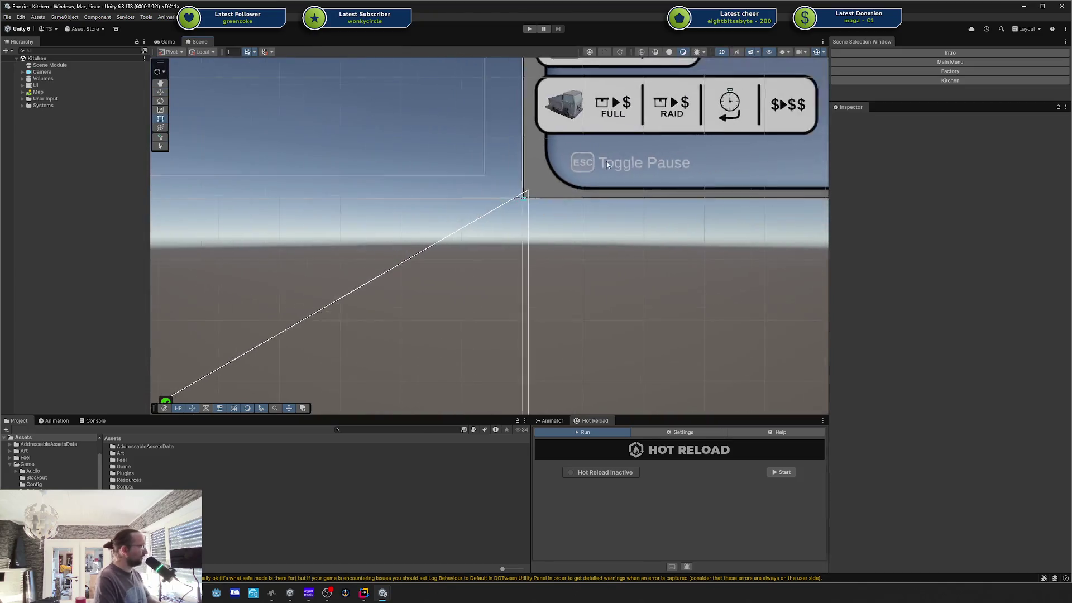
pyautogui.scroll(-10, 607, 164)
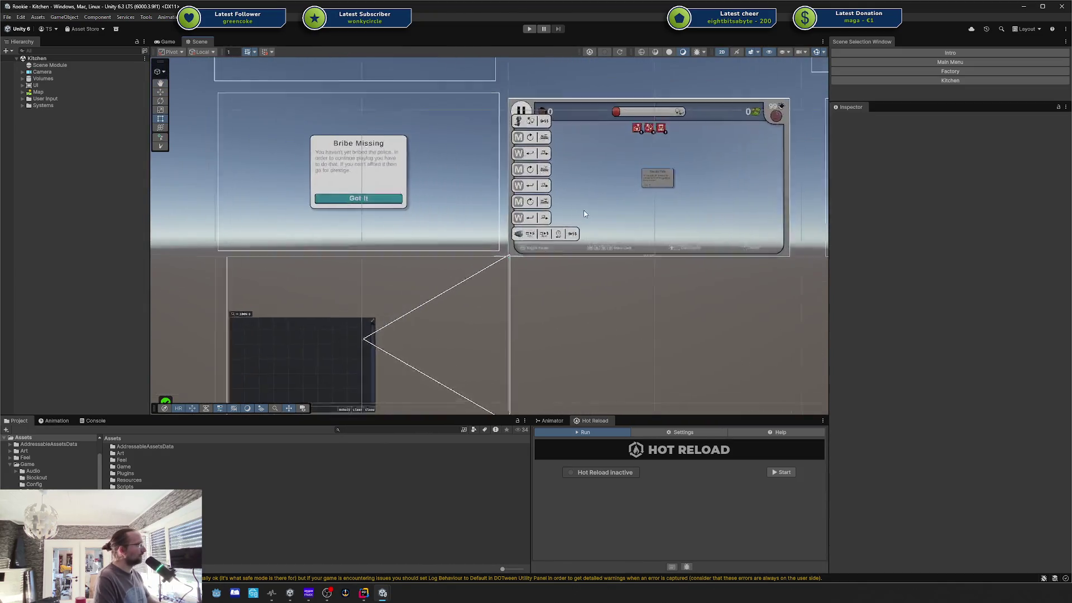
pyautogui.moveTo(584, 214); pyautogui.dragTo(516, 256)
pyautogui.scroll(5, 516, 255)
pyautogui.moveTo(473, 227); pyautogui.dragTo(404, 235)
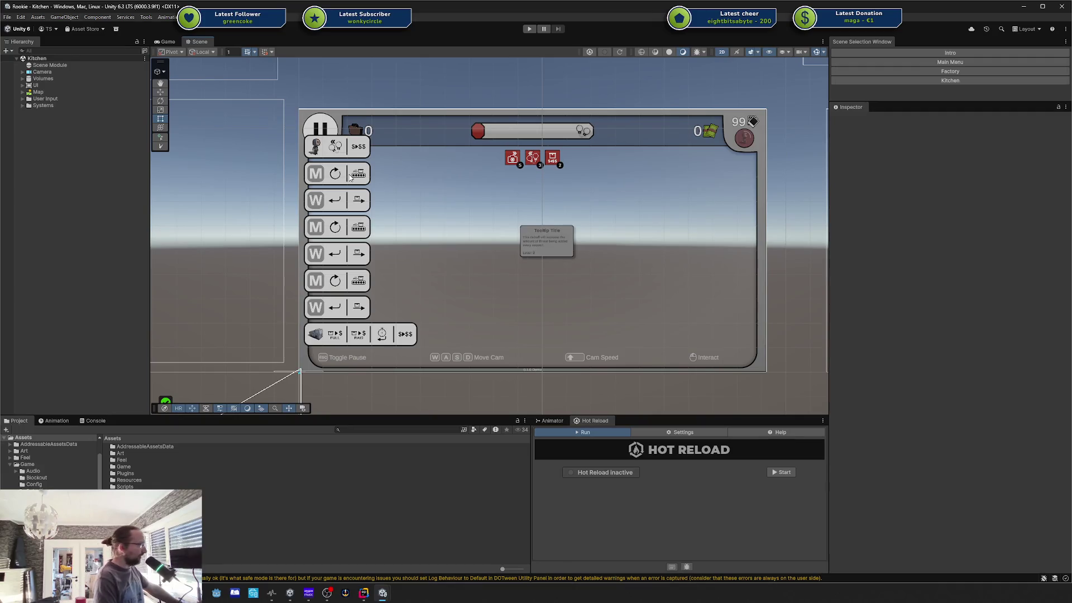
pyautogui.moveTo(421, 160)
pyautogui.mouseDown()
pyautogui.moveTo(435, 149)
pyautogui.moveTo(385, 154)
pyautogui.mouseUp()
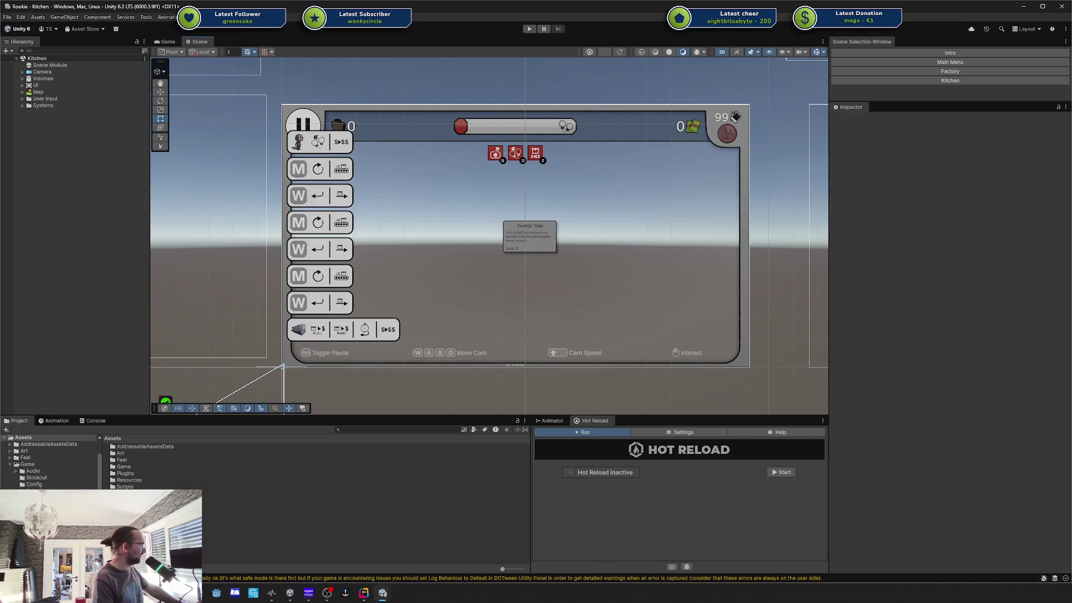
# Step: Open Game Settings and view the Journalist upgrades and instances
pyautogui.click(226, 17)
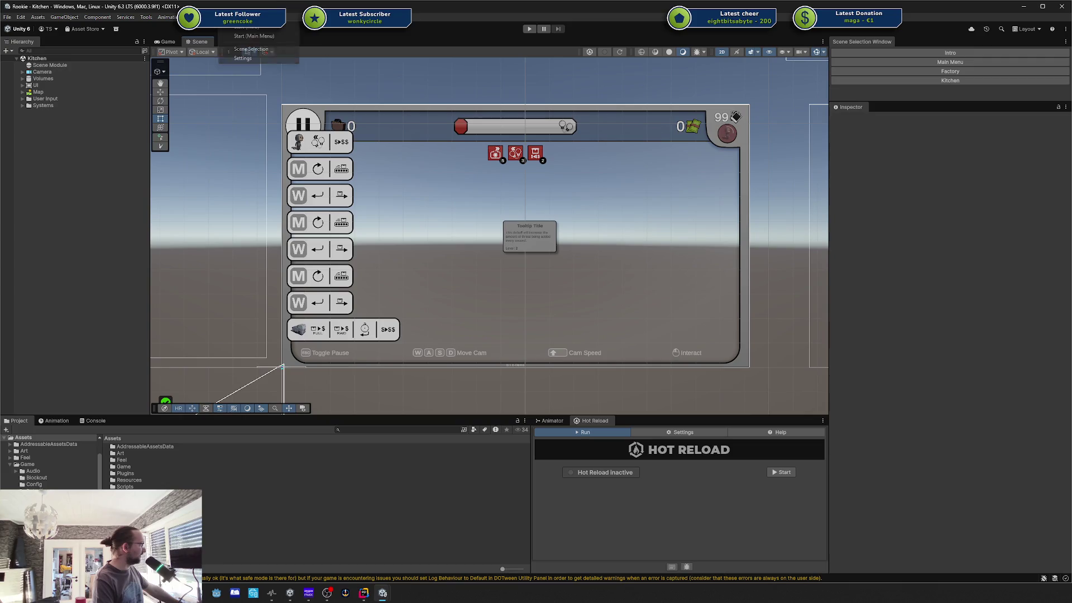
pyautogui.click(243, 58)
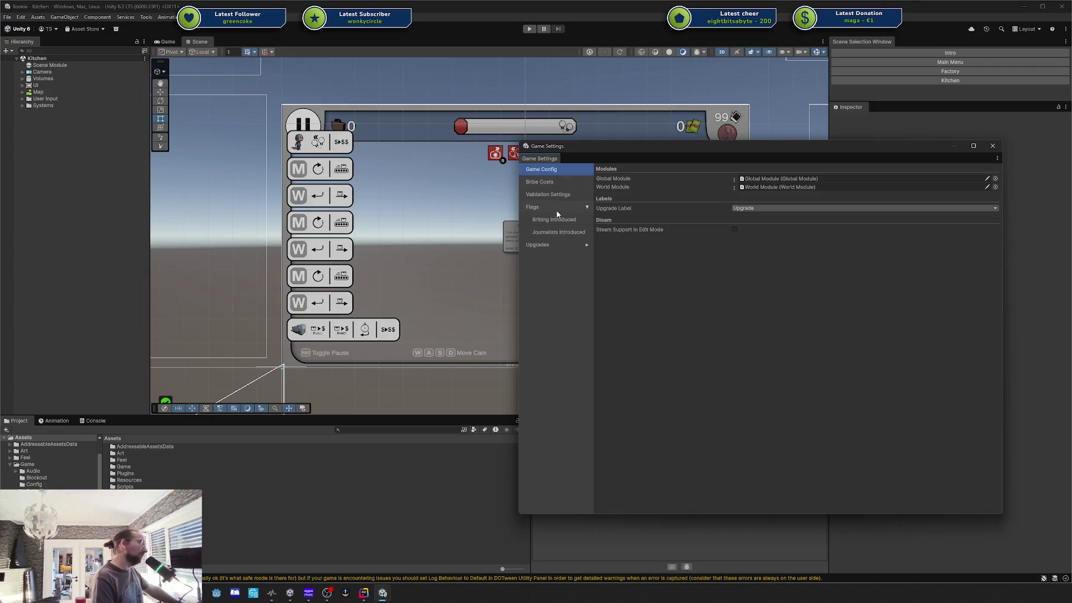
pyautogui.click(551, 244)
pyautogui.click(586, 246)
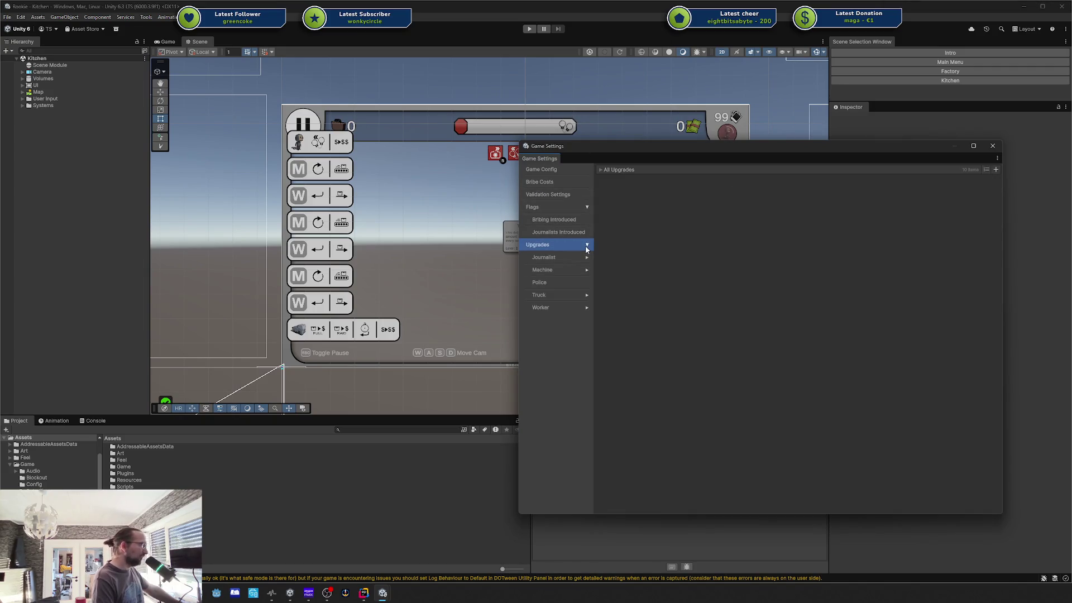
pyautogui.click(560, 258)
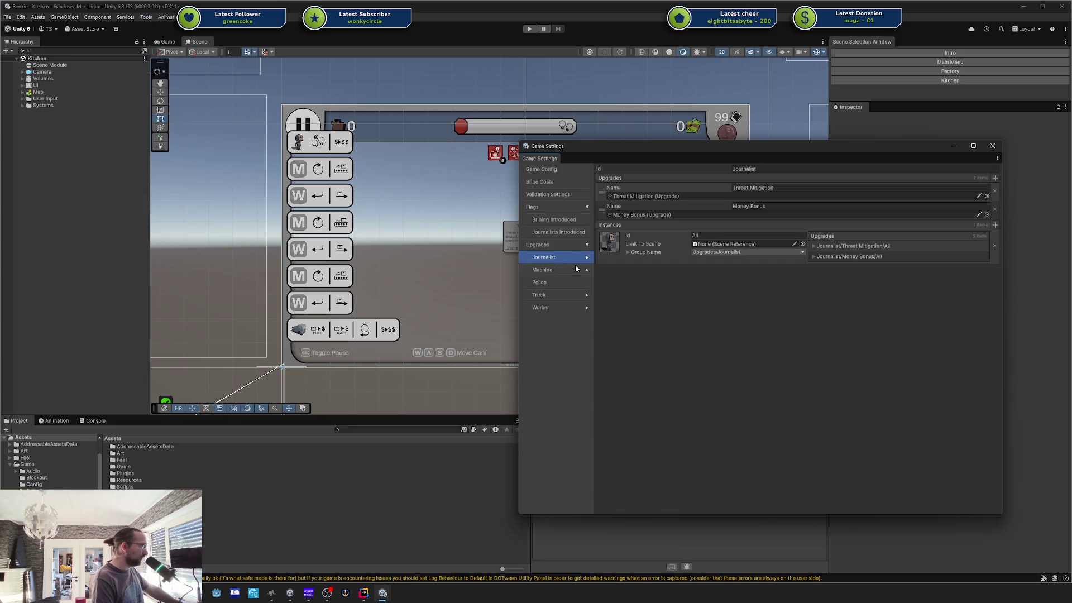
# Step: Browse the Truck upgrades: Auto Sell When Full, Return Earlier and Auto Sell On Raid
pyautogui.click(583, 295)
pyautogui.click(587, 295)
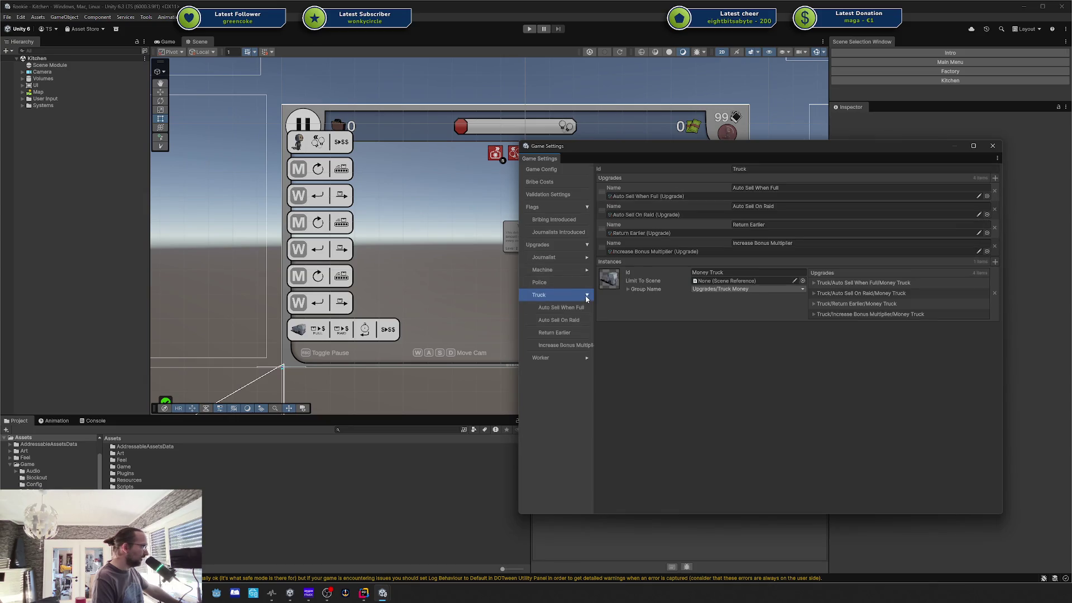
pyautogui.click(567, 308)
pyautogui.click(566, 334)
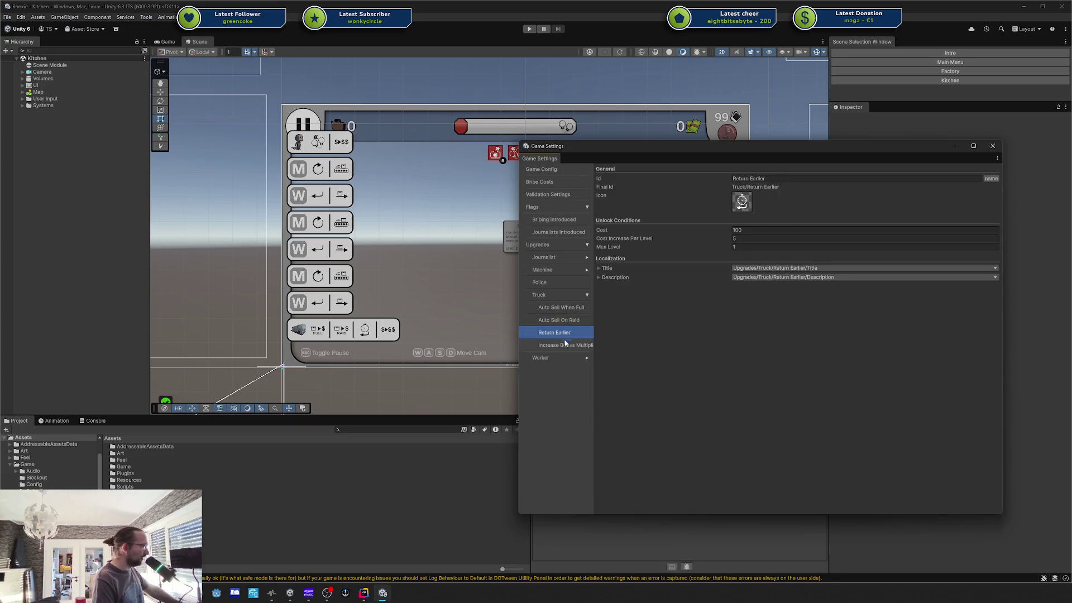
pyautogui.click(567, 319)
pyautogui.click(567, 309)
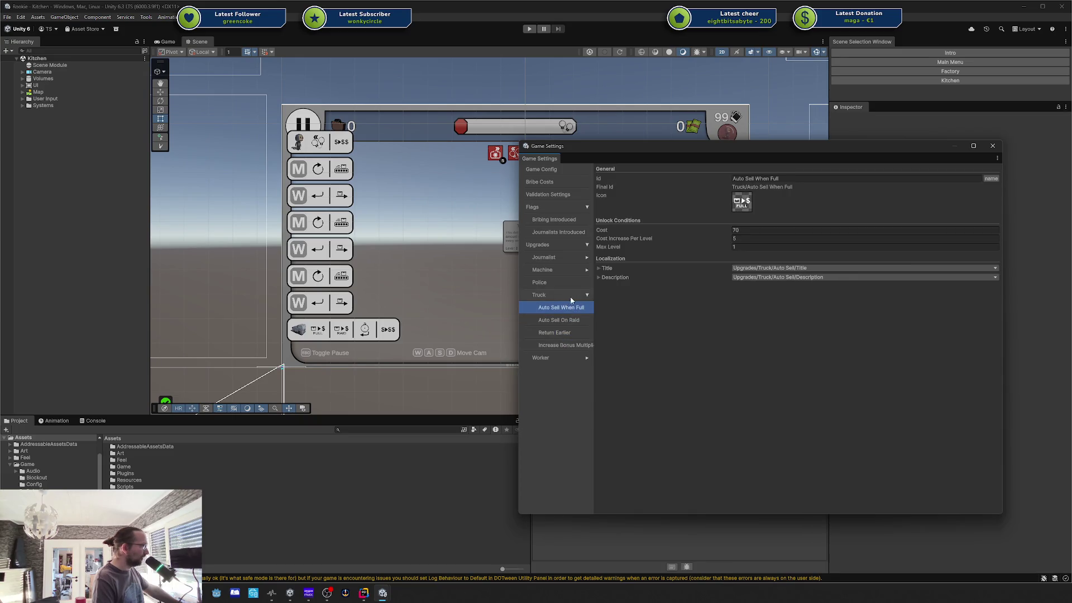
pyautogui.click(569, 296)
pyautogui.click(587, 296)
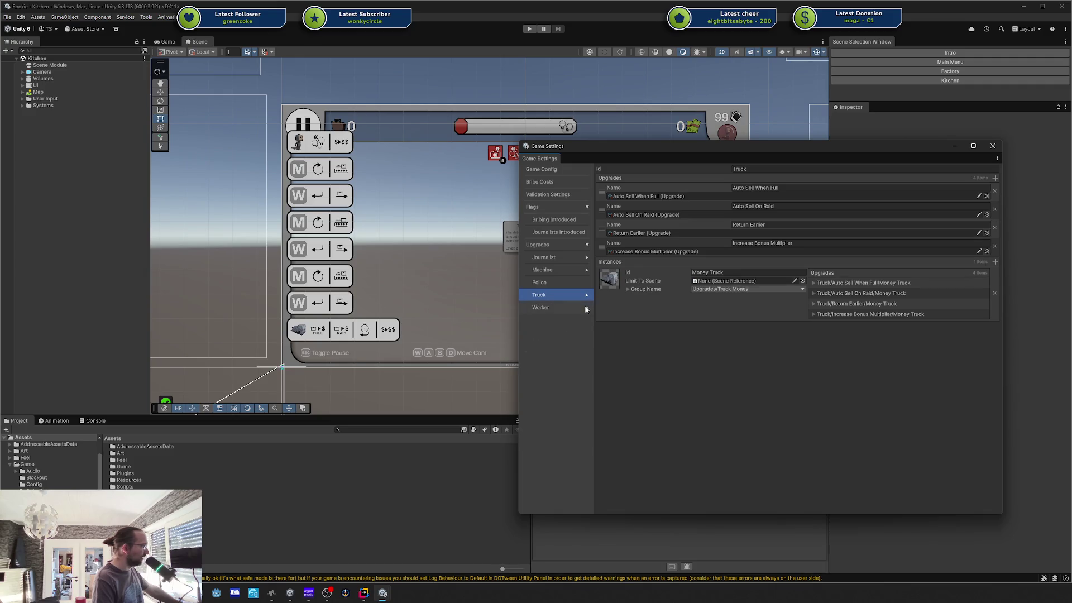
# Step: View the Worker upgrades, then push Game Settings to the screen edge
pyautogui.click(587, 308)
pyautogui.click(553, 306)
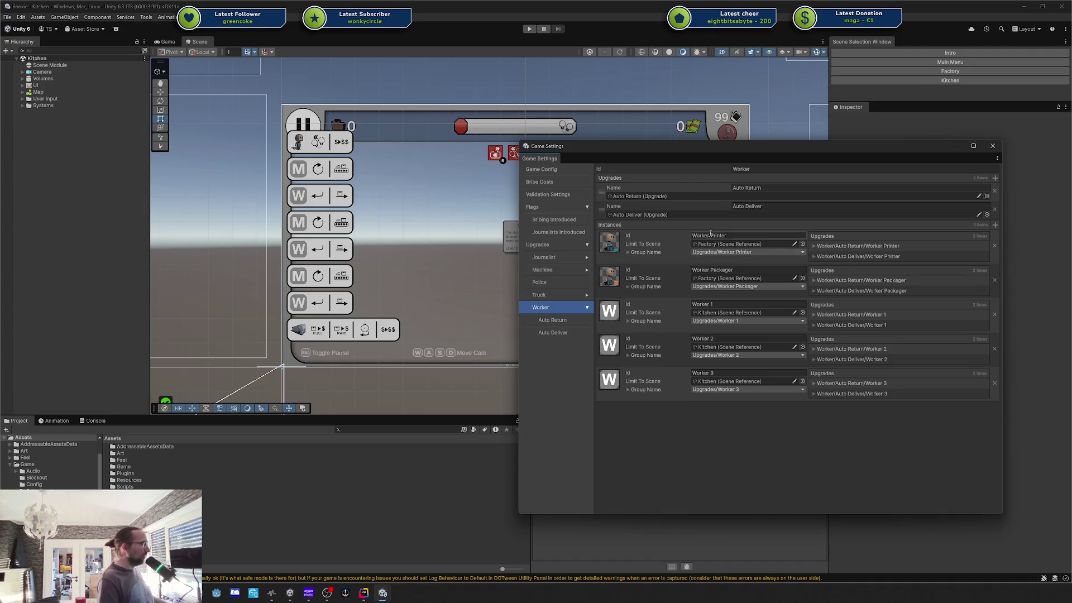
pyautogui.moveTo(672, 146); pyautogui.dragTo(1071, 145)
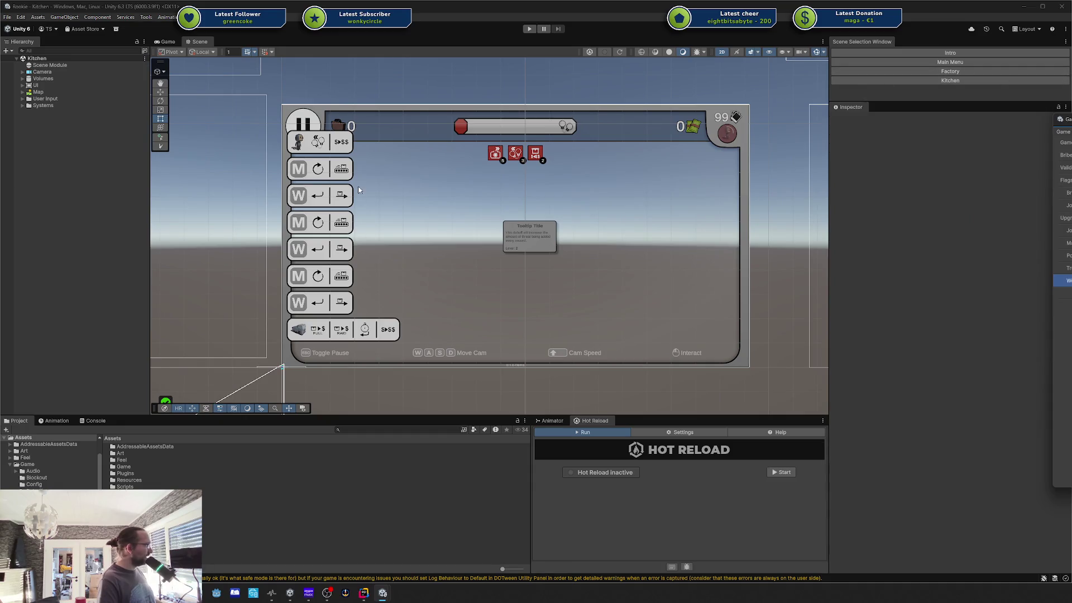
# Step: Switch the Scene view to 3D, then frame and expand the Map object
pyautogui.click(949, 71)
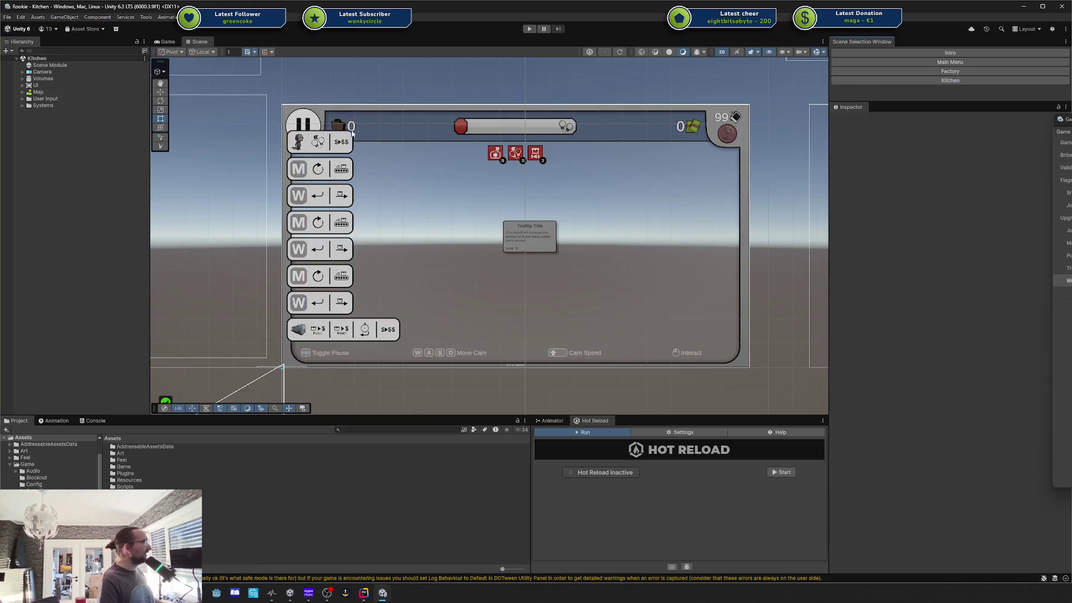
pyautogui.press('2')
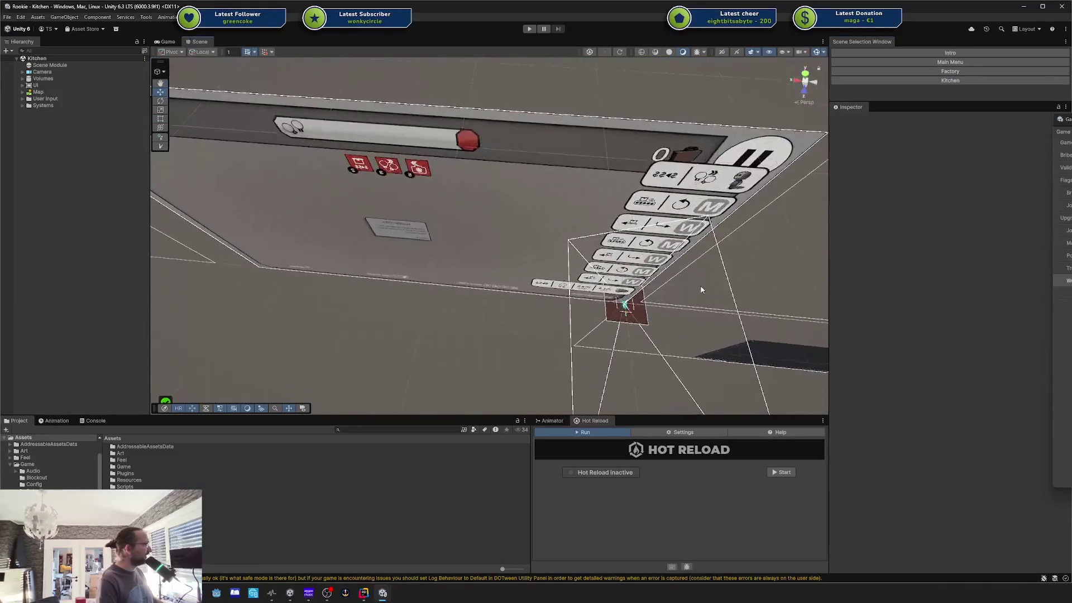
pyautogui.doubleClick(50, 93)
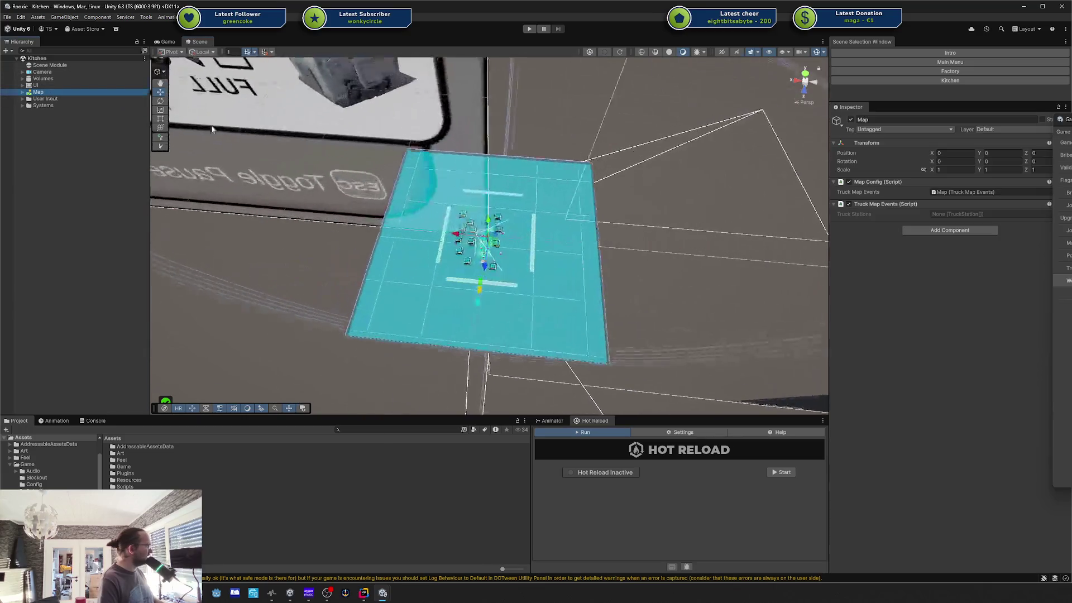
pyautogui.click(23, 92)
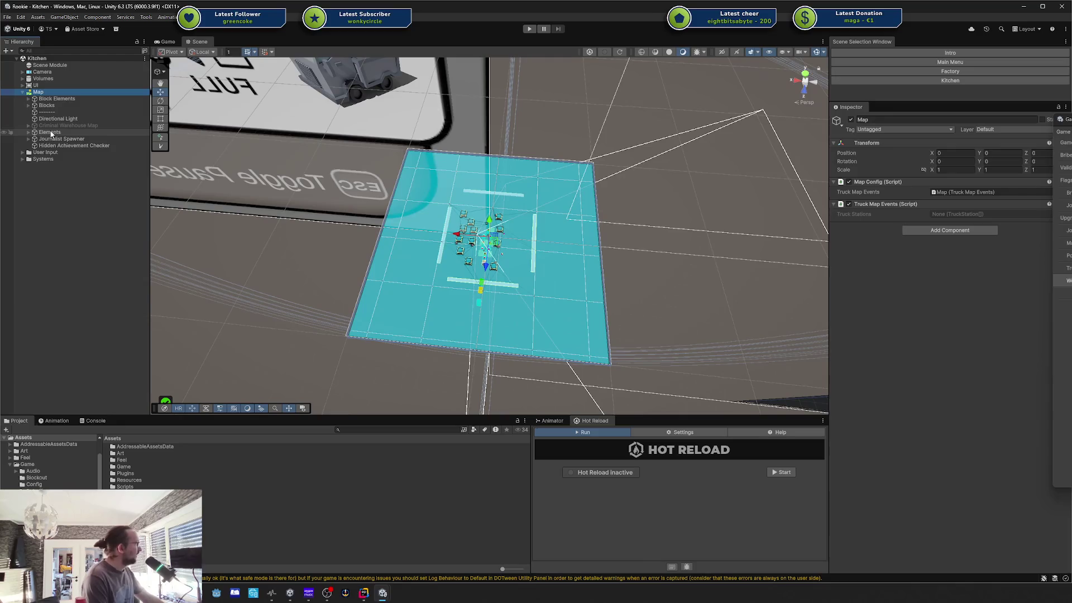
pyautogui.scroll(5, 568, 246)
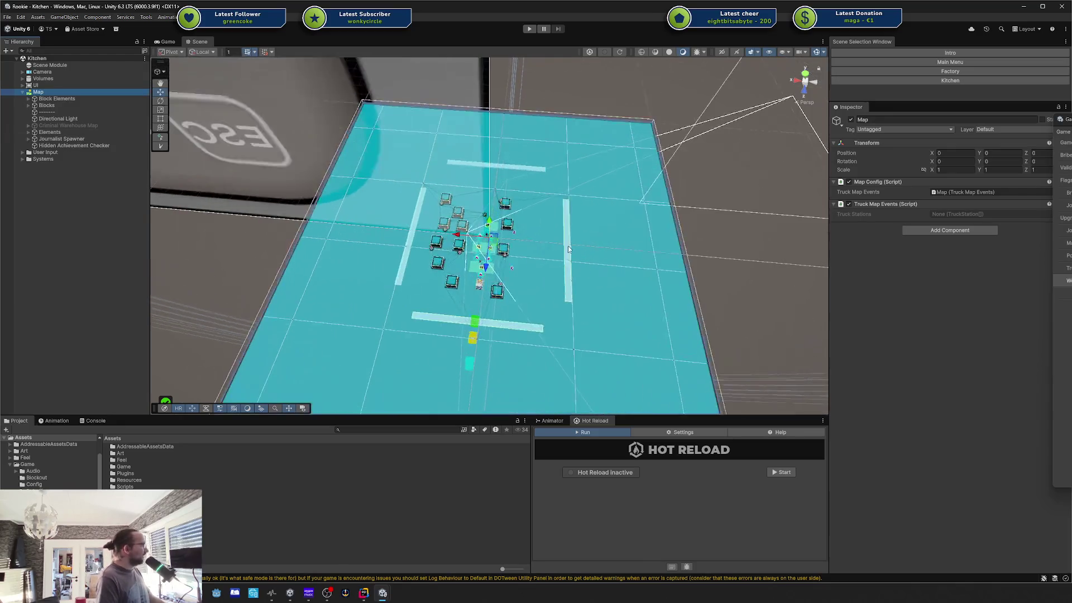
# Step: Frame an obstacle Cube, orbit to a near top-down view, and enter Play mode
pyautogui.click(442, 249)
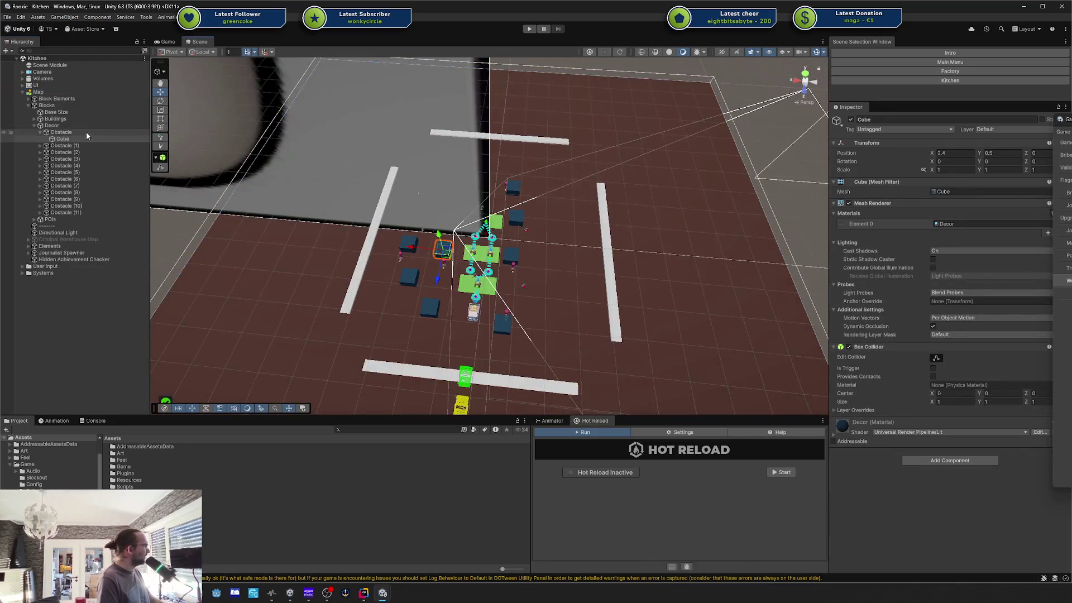
pyautogui.doubleClick(115, 138)
pyautogui.moveTo(579, 167); pyautogui.dragTo(549, 197)
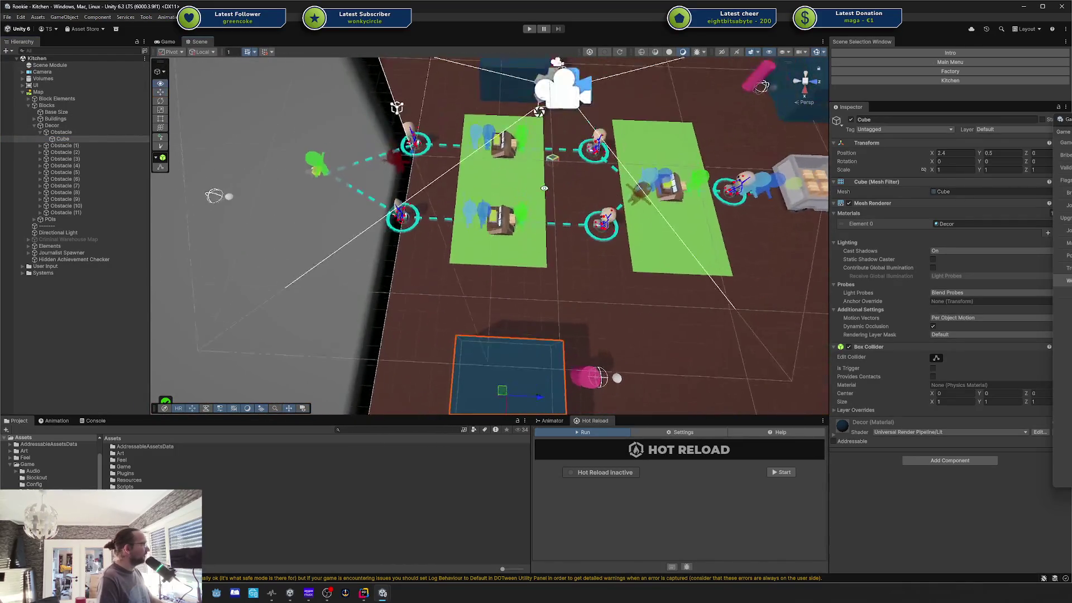
pyautogui.hotkey('ctrl', 'p')
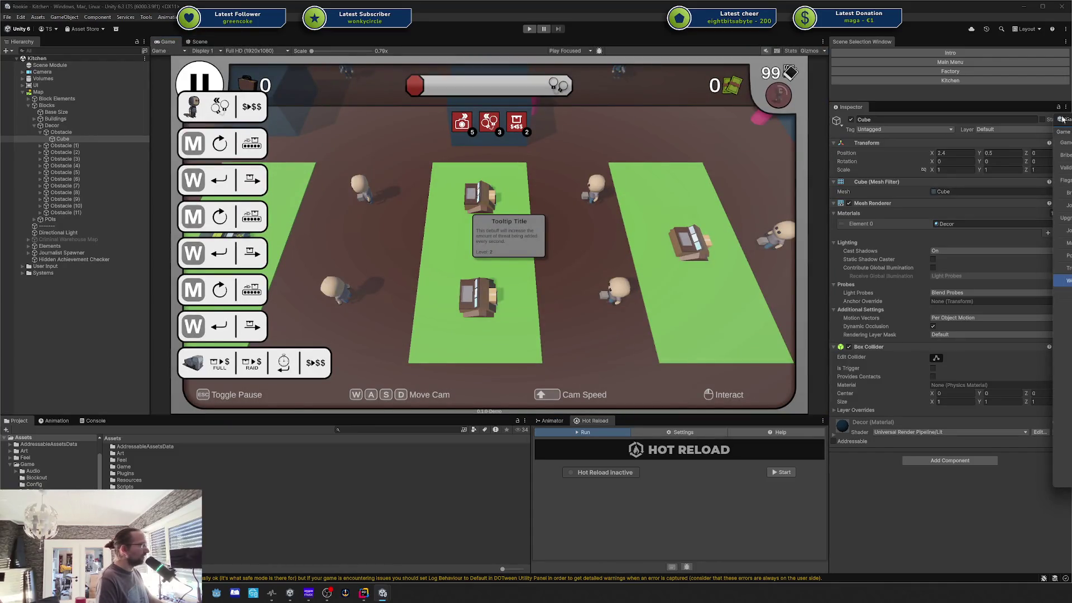
# Step: Close the Game Settings window while the game runs, then open OBS's Play Ad options
pyautogui.moveTo(1062, 119)
pyautogui.mouseDown()
pyautogui.moveTo(734, 166)
pyautogui.moveTo(700, 137)
pyautogui.moveTo(736, 82)
pyautogui.mouseUp()
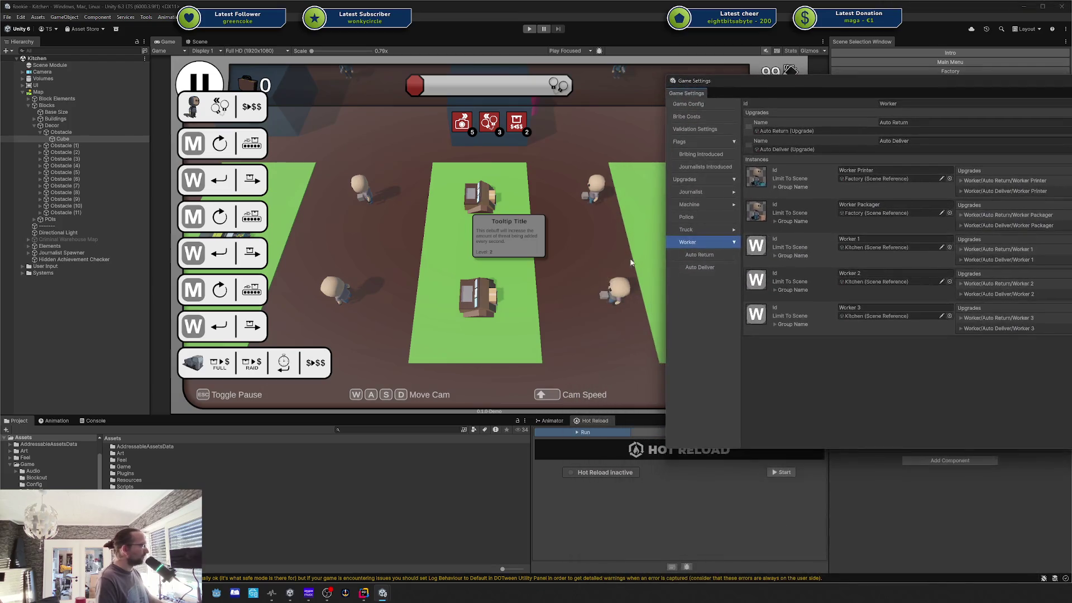
pyautogui.click(351, 236)
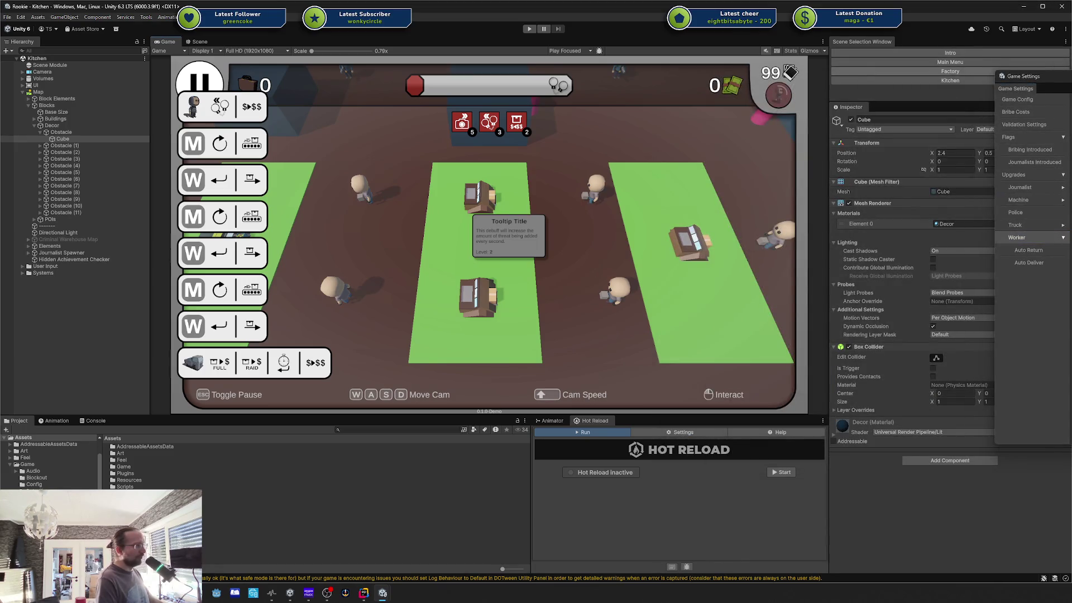
pyautogui.moveTo(1027, 162)
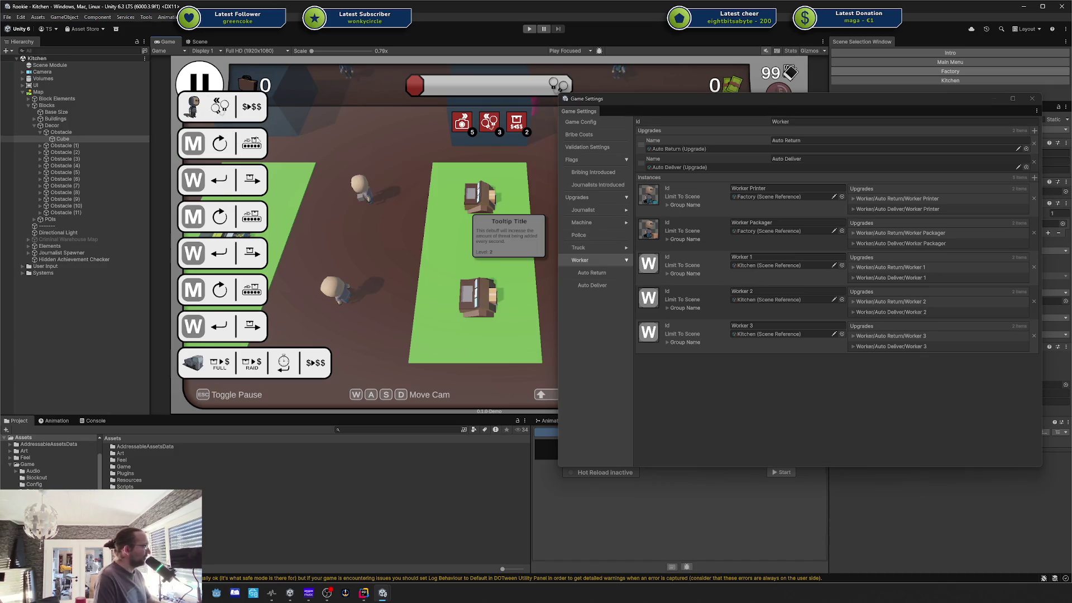
pyautogui.click(1031, 99)
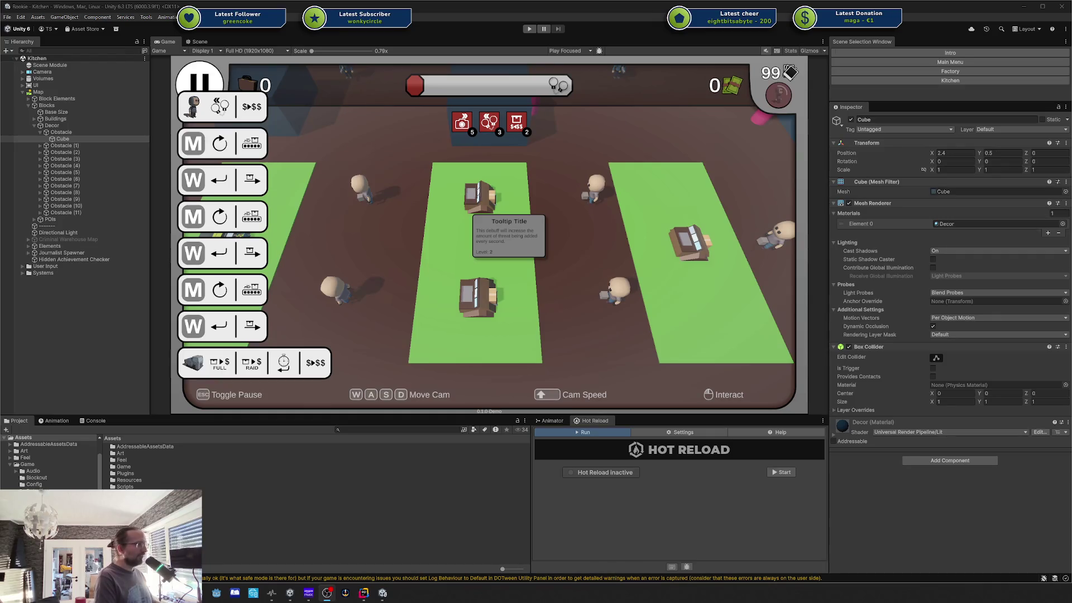
pyautogui.hotkey('alt', 'Tab')
pyautogui.click(804, 110)
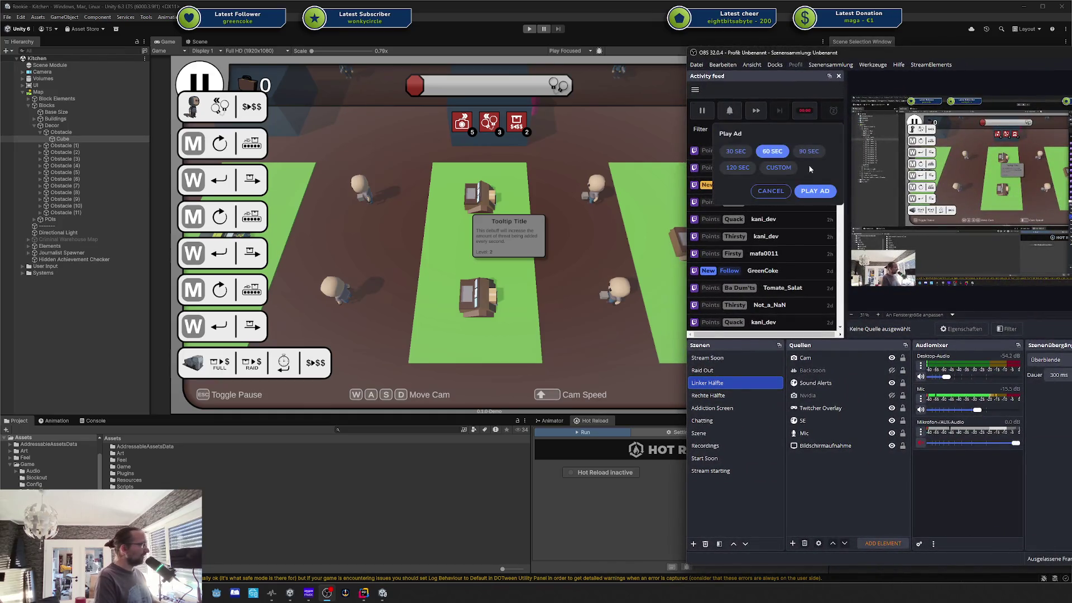
# Step: Launch a 90-second ad from OBS's Play Ad dialog and minimize OBS
pyautogui.click(816, 155)
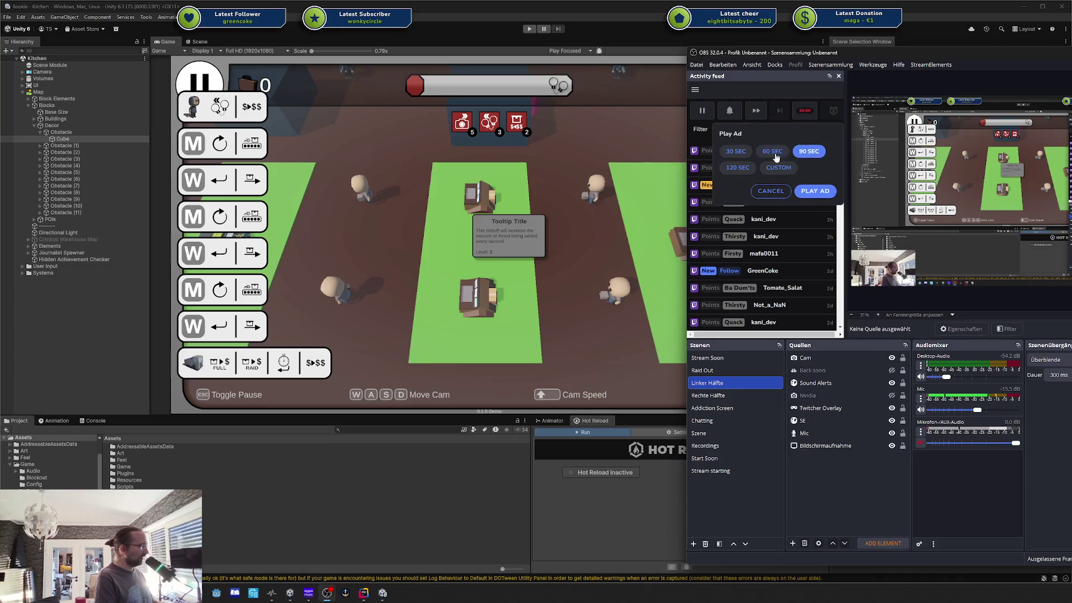
pyautogui.click(814, 191)
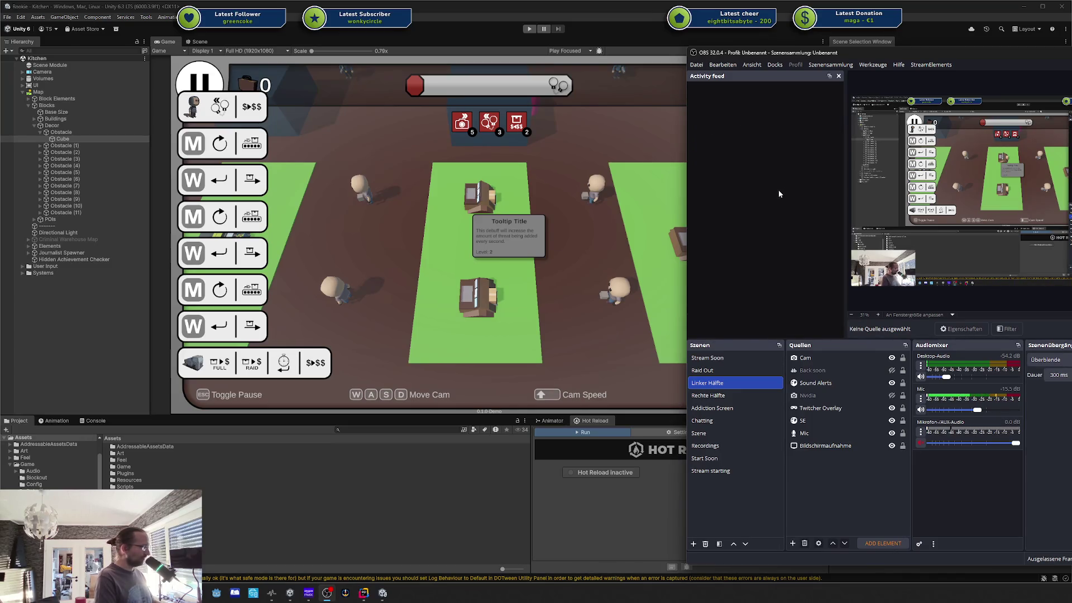
pyautogui.click(859, 51)
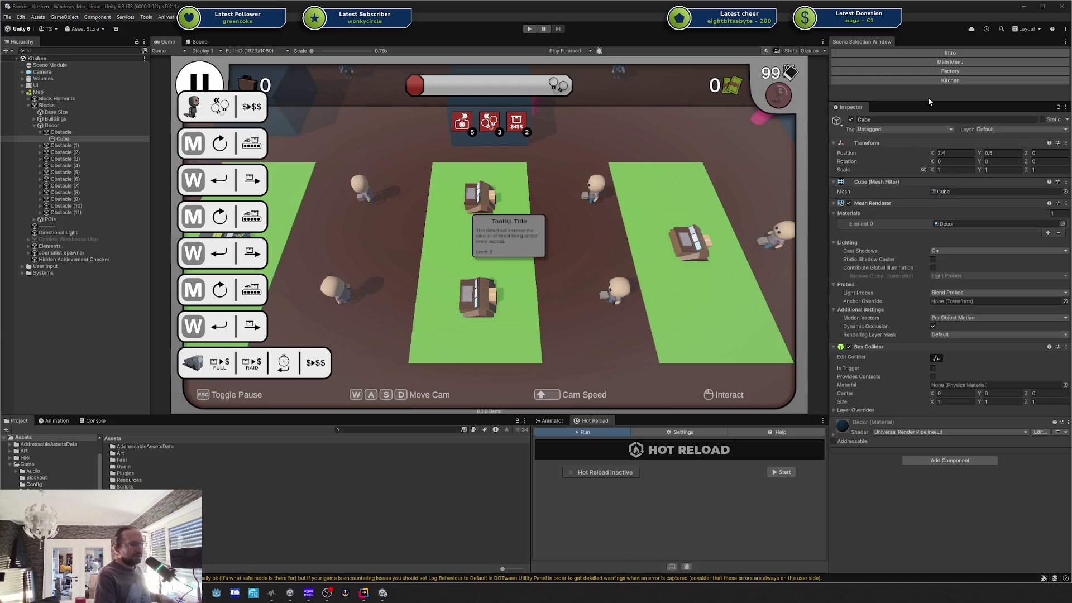
# Step: Minimize the Kitchen project, switch to the Carnage Carnival Arena editor, and close Package Manager
pyautogui.click(1023, 6)
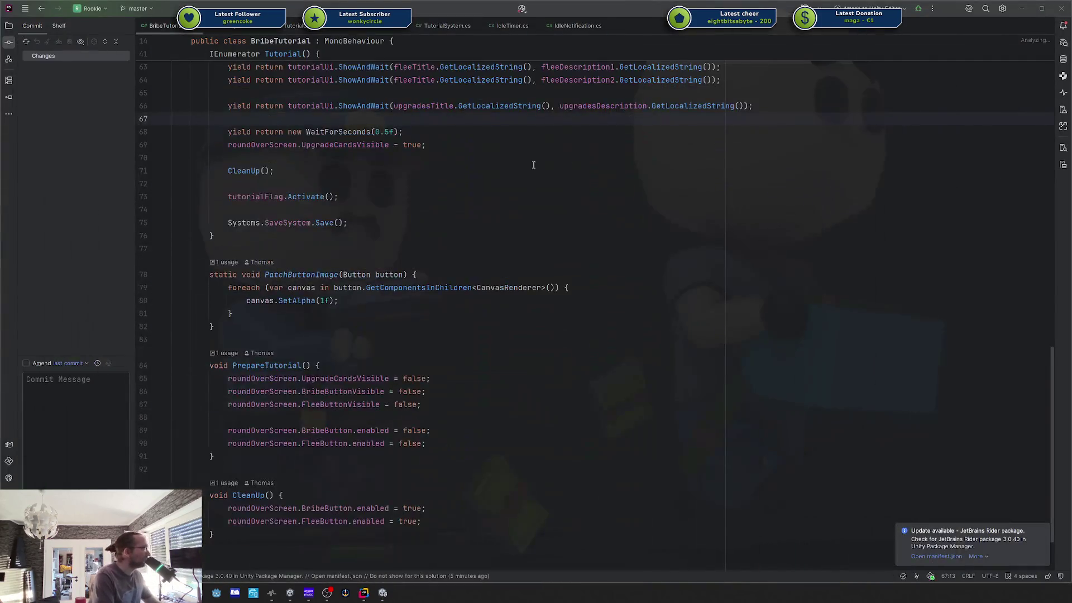
pyautogui.click(383, 592)
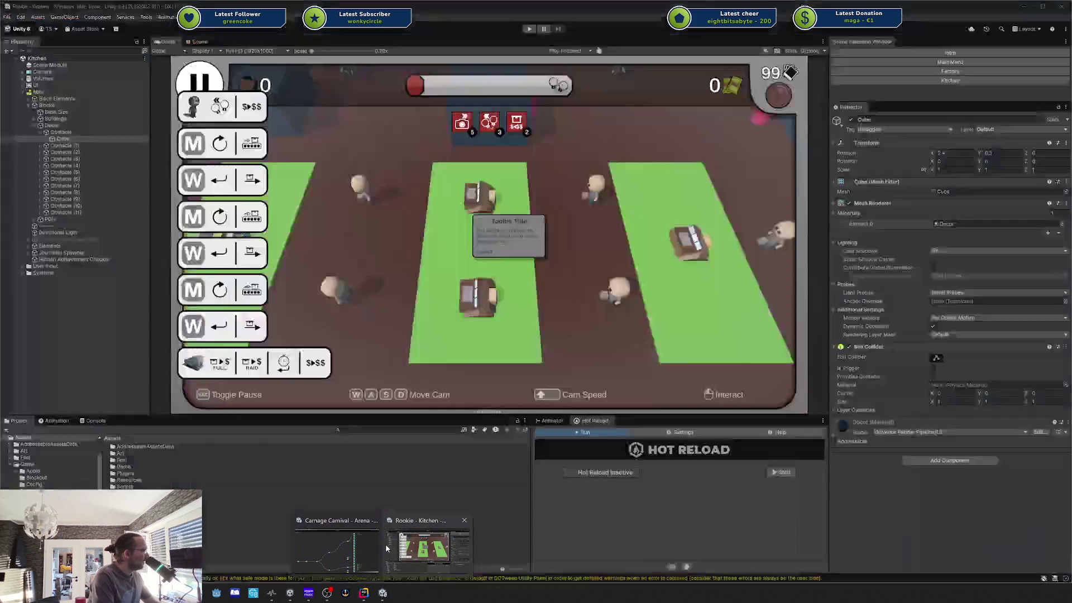
pyautogui.click(385, 544)
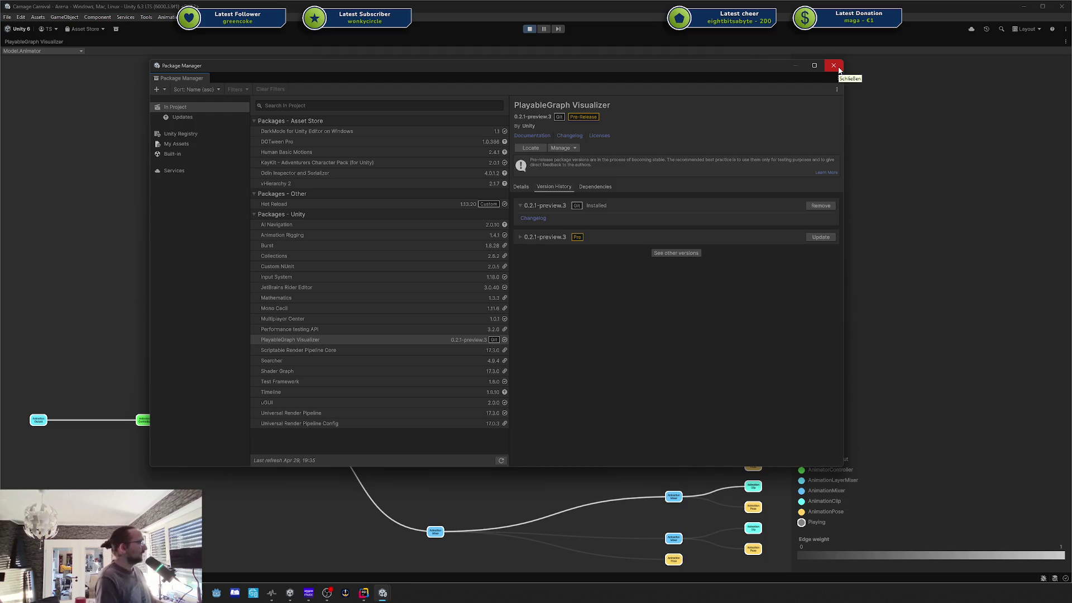
pyautogui.click(833, 65)
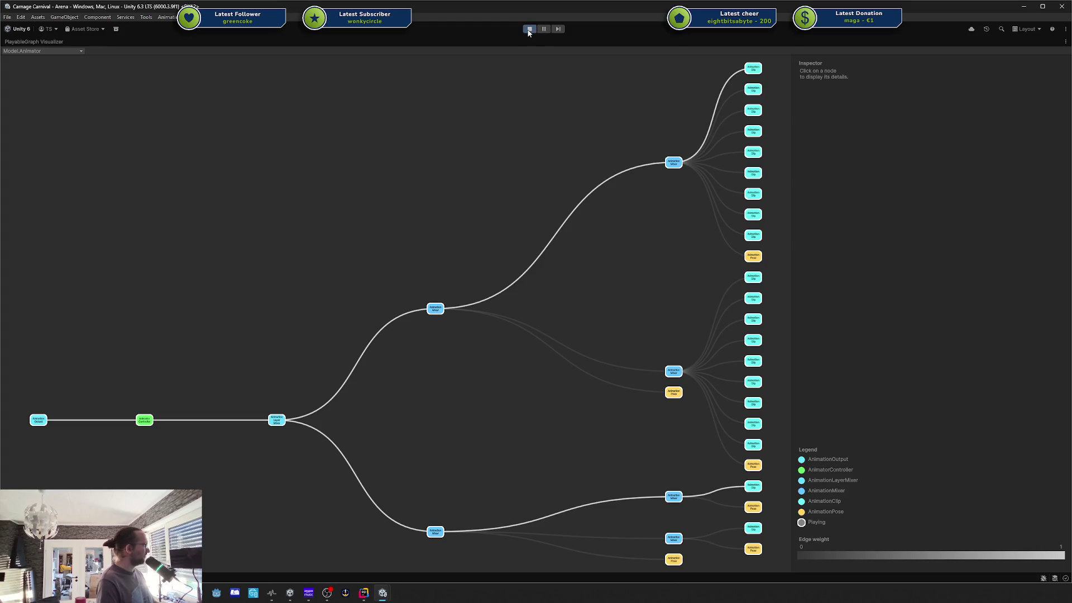
# Step: Stop play mode and return to the Scene view
pyautogui.click(529, 30)
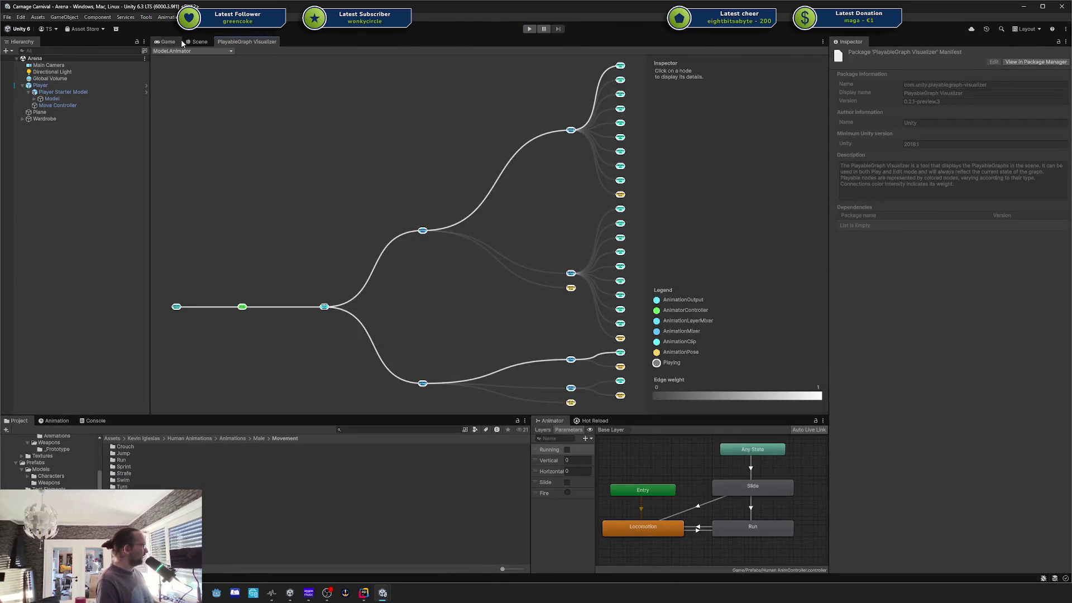
pyautogui.click(192, 42)
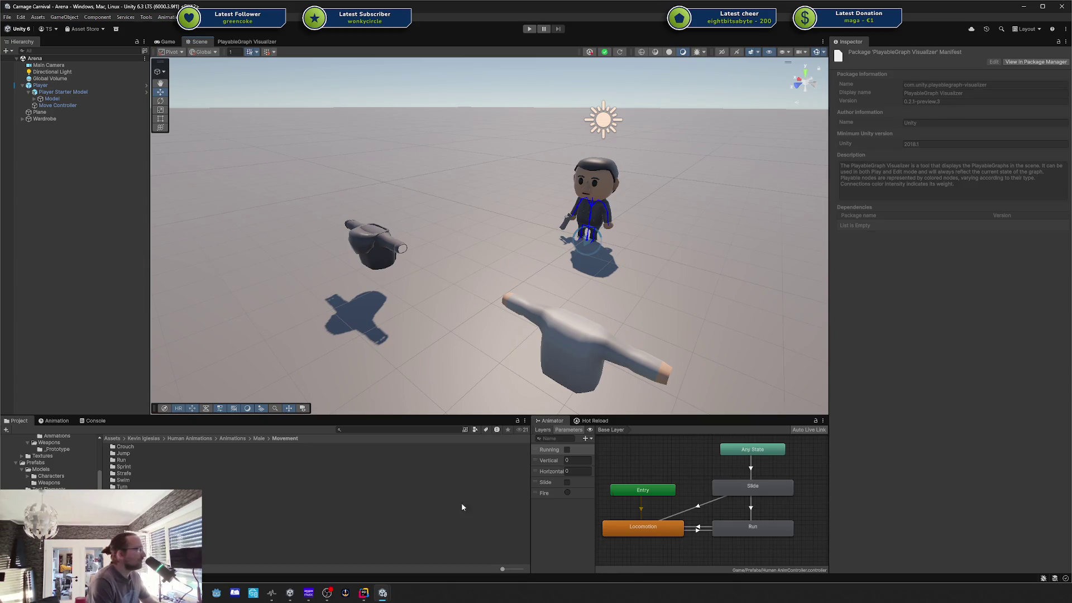
pyautogui.moveTo(363, 593)
pyautogui.moveTo(388, 565)
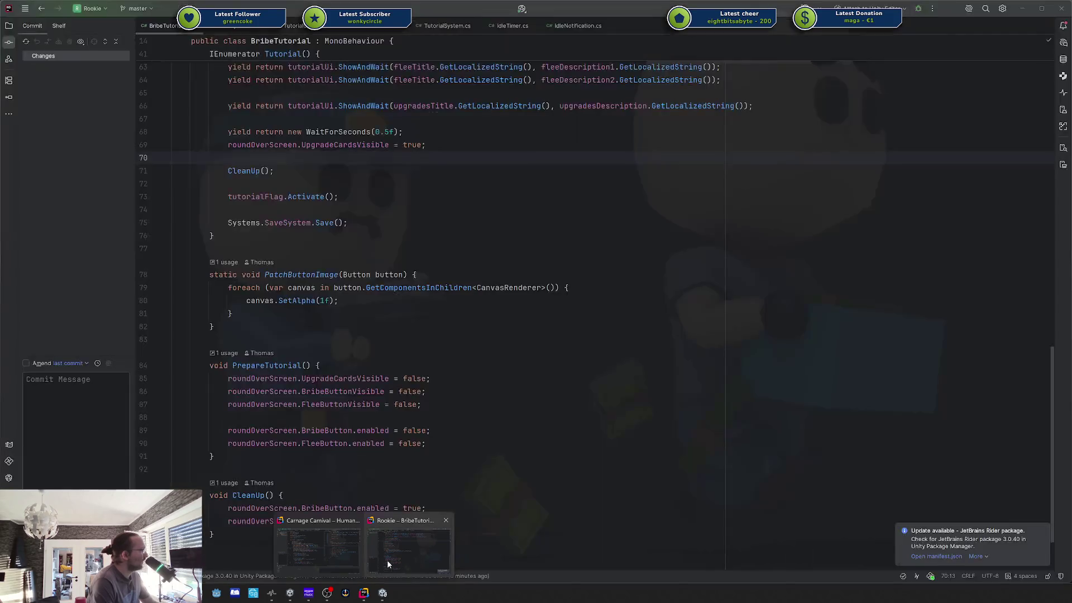
pyautogui.click(346, 553)
pyautogui.scroll(-2, 424, 310)
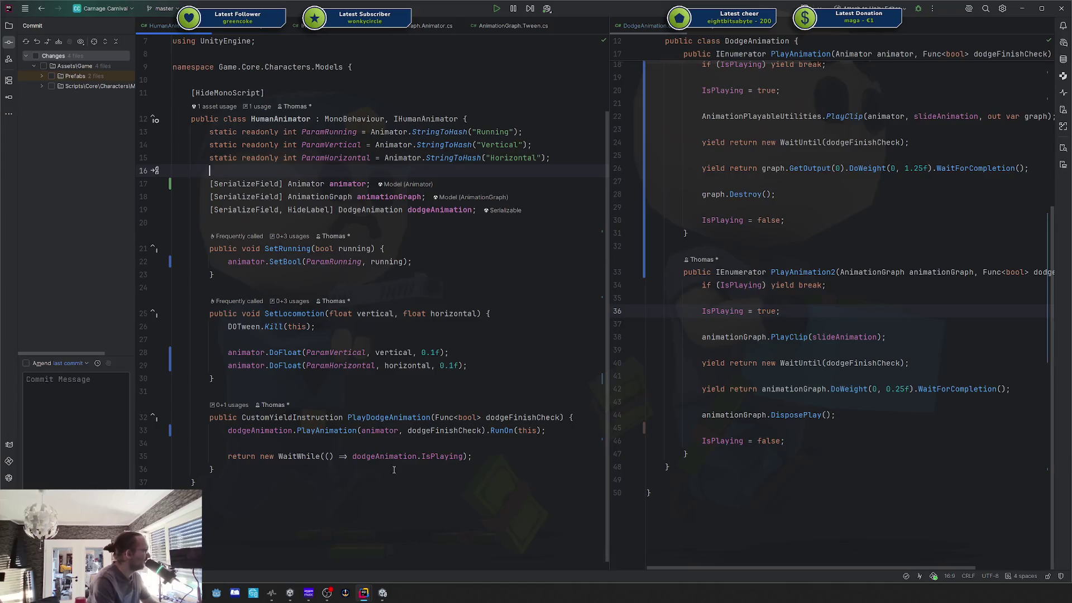
pyautogui.moveTo(393, 469)
pyautogui.mouseDown()
pyautogui.moveTo(335, 346)
pyautogui.moveTo(350, 313)
pyautogui.mouseUp()
pyautogui.moveTo(670, 467); pyautogui.dragTo(764, 44)
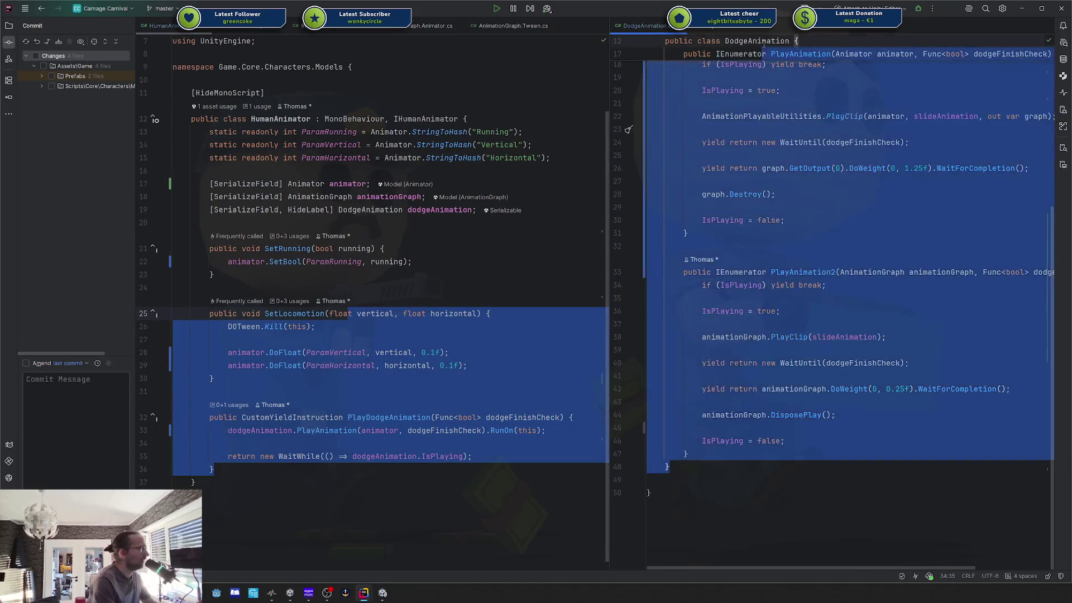
pyautogui.click(764, 42)
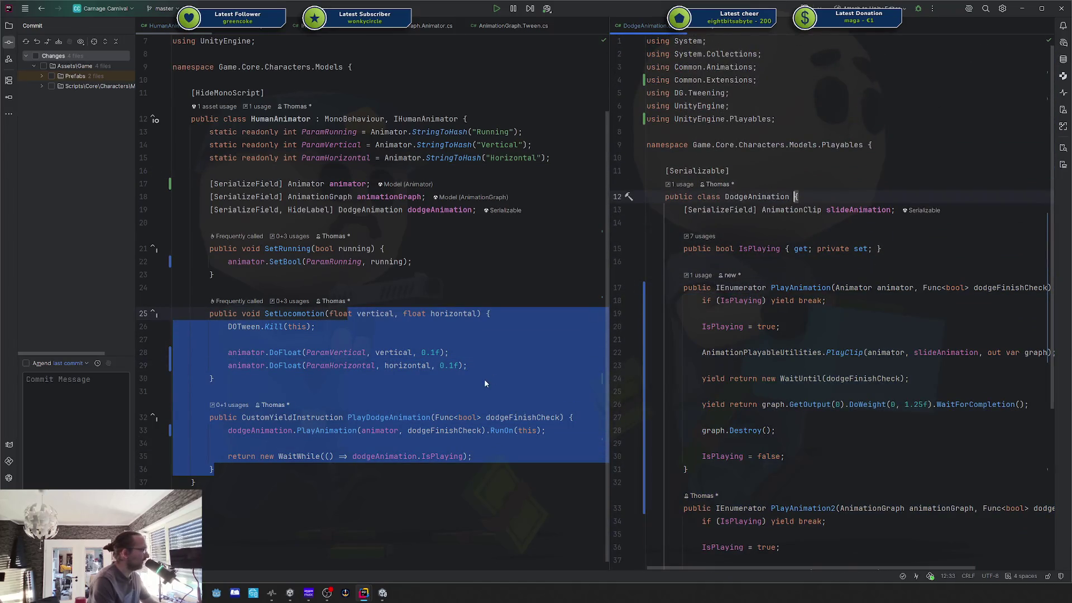
pyautogui.moveTo(382, 592)
pyautogui.click(435, 549)
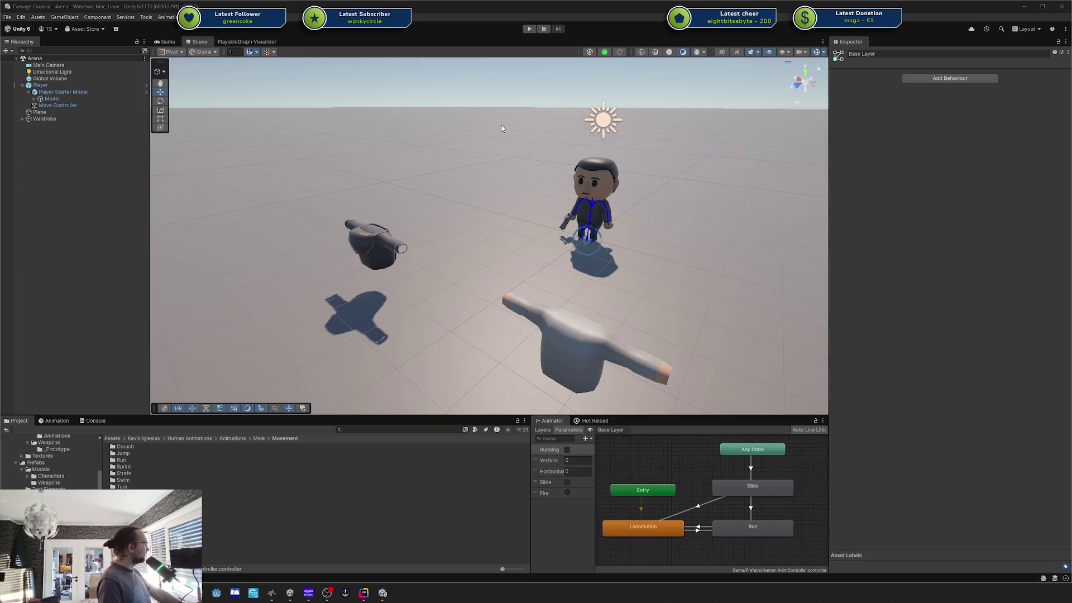
# Step: Orbit the Scene view steeply over the player, then drag Slide to second in Animator parameters
pyautogui.scroll(-5, 602, 254)
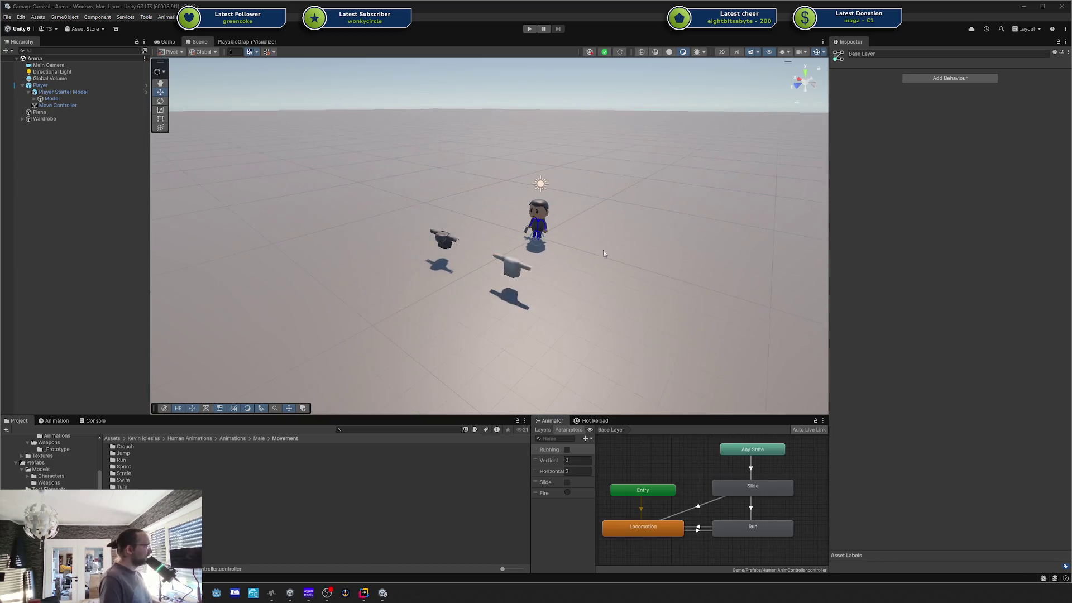
pyautogui.moveTo(603, 250)
pyautogui.mouseDown()
pyautogui.moveTo(604, 270)
pyautogui.moveTo(628, 272)
pyautogui.mouseUp()
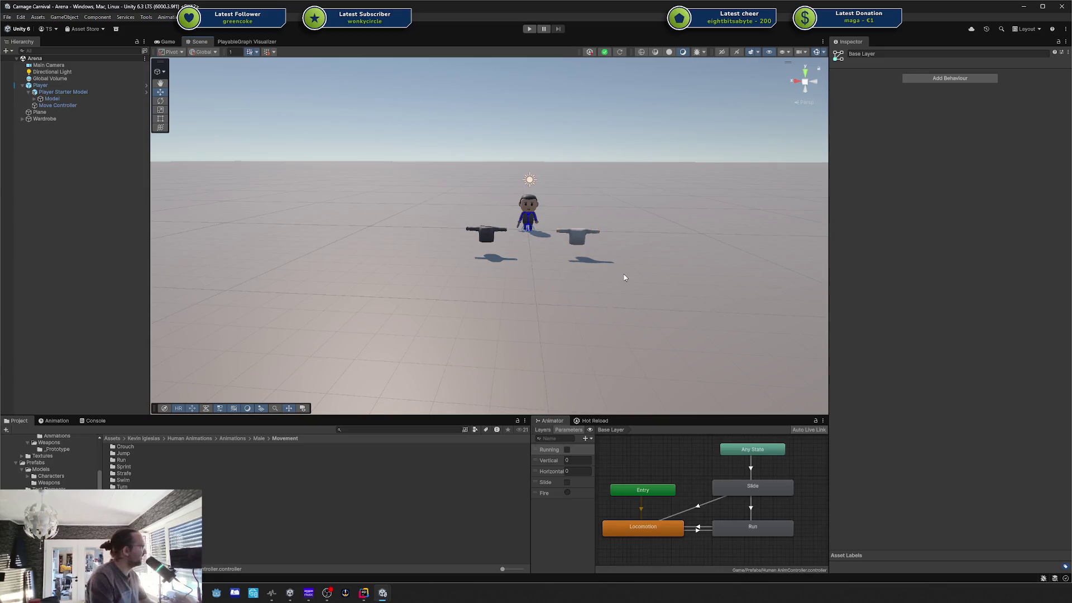
pyautogui.scroll(-3, 675, 268)
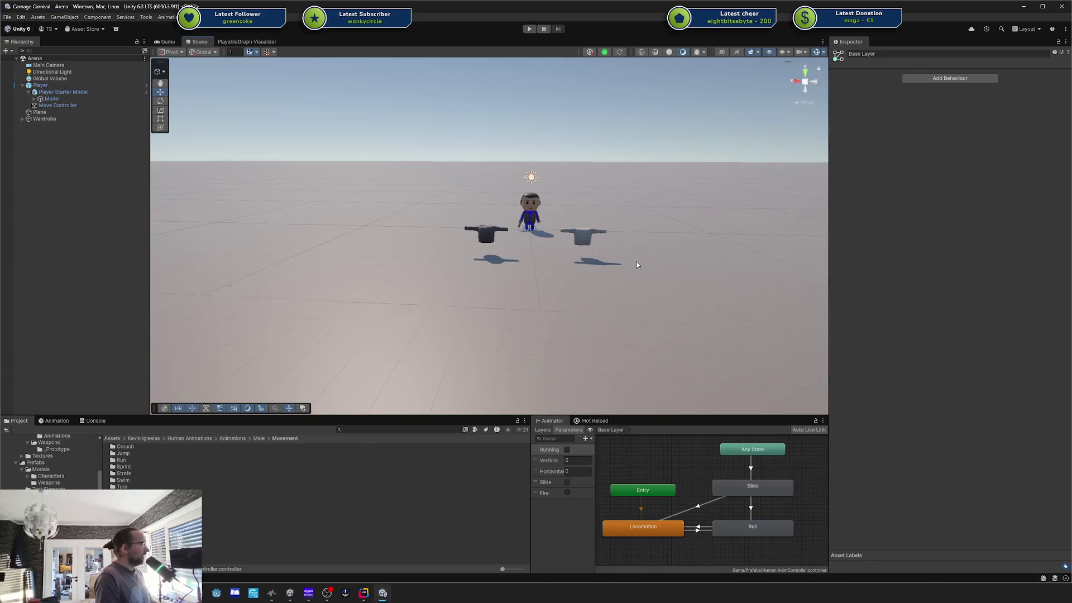
pyautogui.moveTo(682, 232)
pyautogui.mouseDown()
pyautogui.moveTo(656, 324)
pyautogui.moveTo(661, 271)
pyautogui.mouseUp()
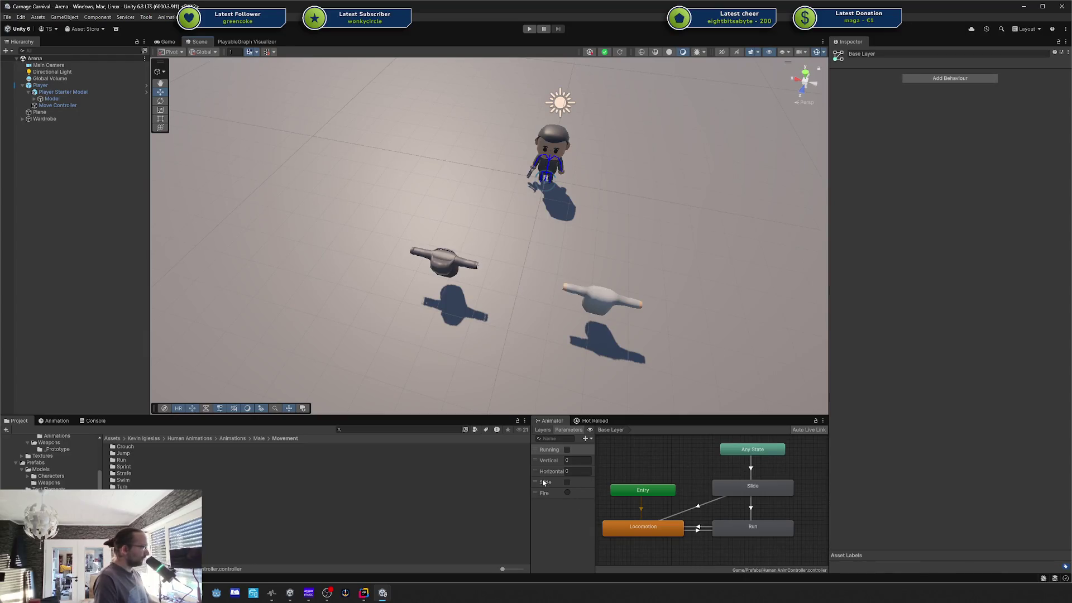
pyautogui.moveTo(535, 482); pyautogui.dragTo(534, 461)
pyautogui.moveTo(709, 473); pyautogui.dragTo(708, 470)
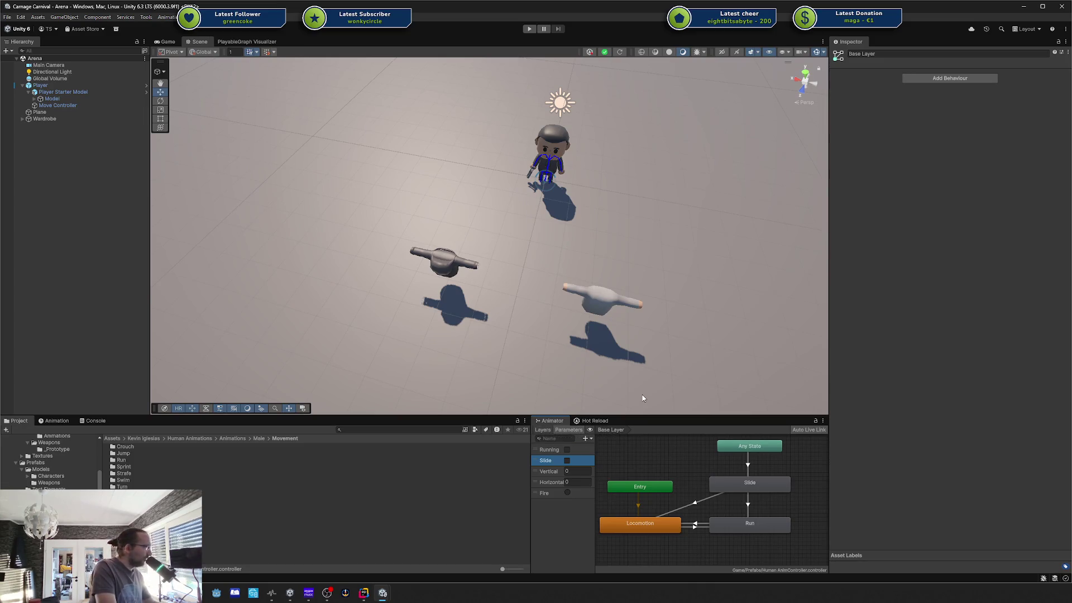
# Step: Enter play mode with the Animator's Layers list showing and walk the character around with WASD
pyautogui.click(540, 433)
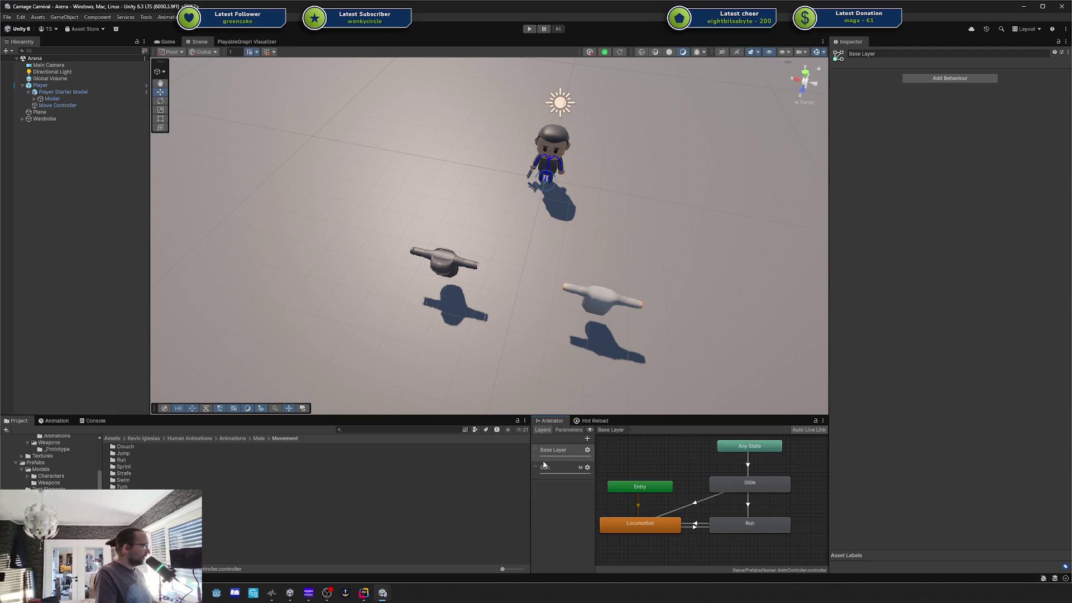
pyautogui.click(527, 29)
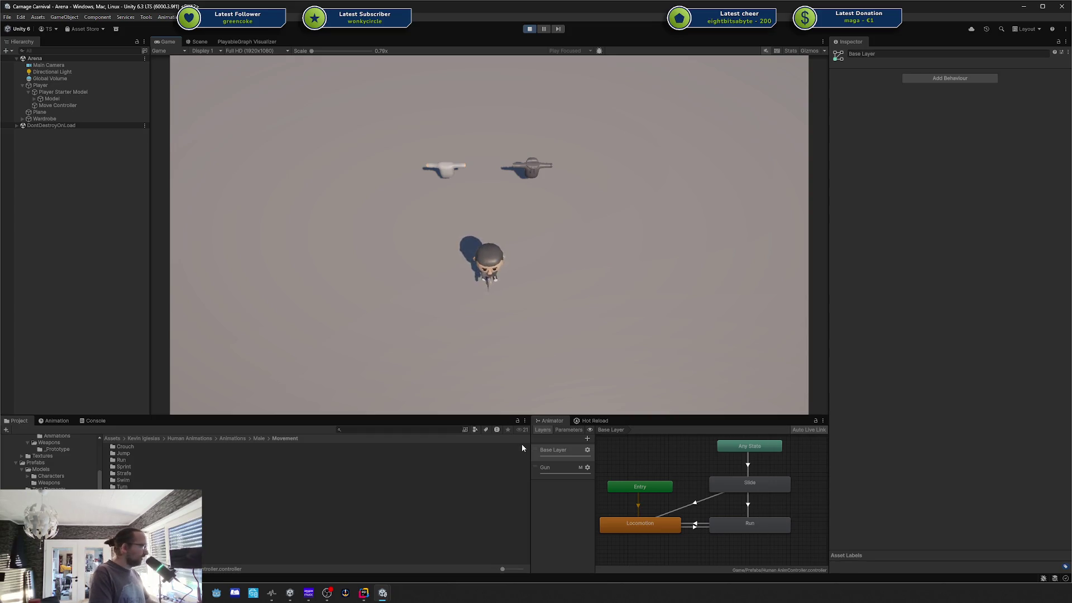
pyautogui.click(559, 471)
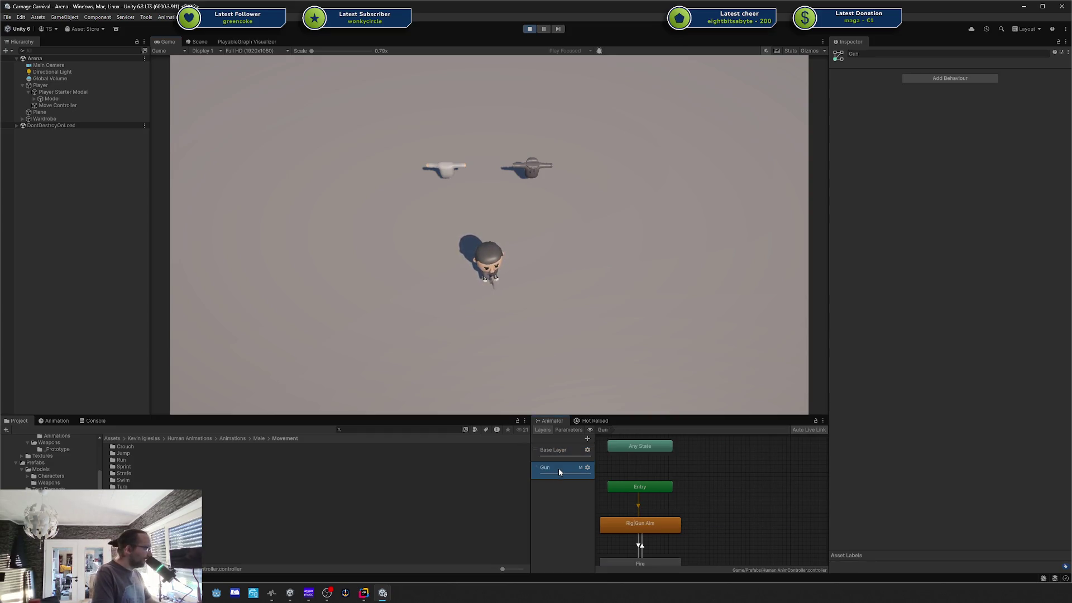
pyautogui.click(588, 467)
pyautogui.click(561, 285)
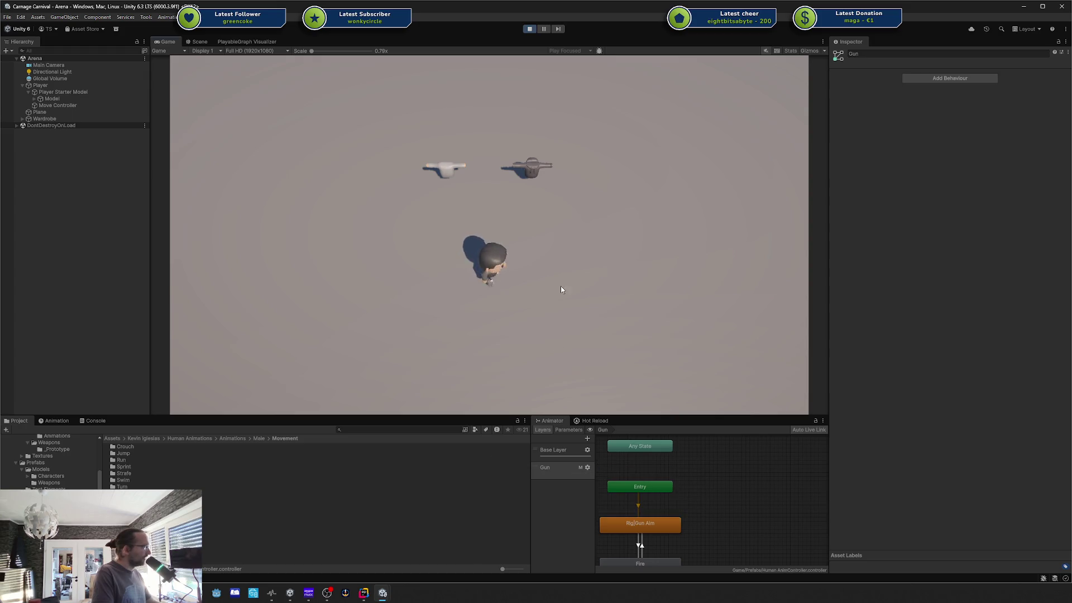
pyautogui.press('w')
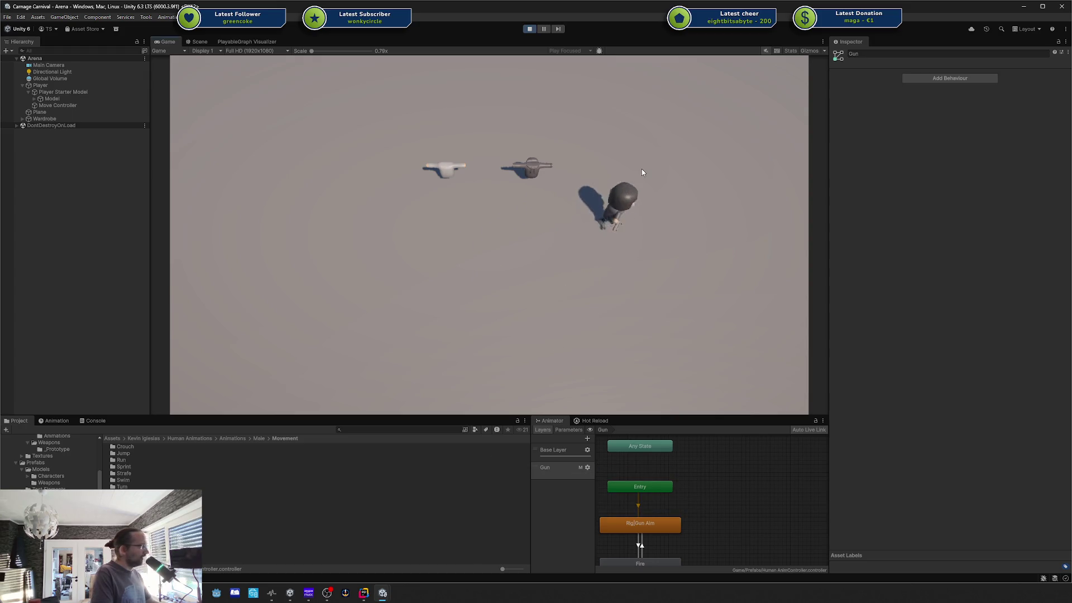
pyautogui.press('s')
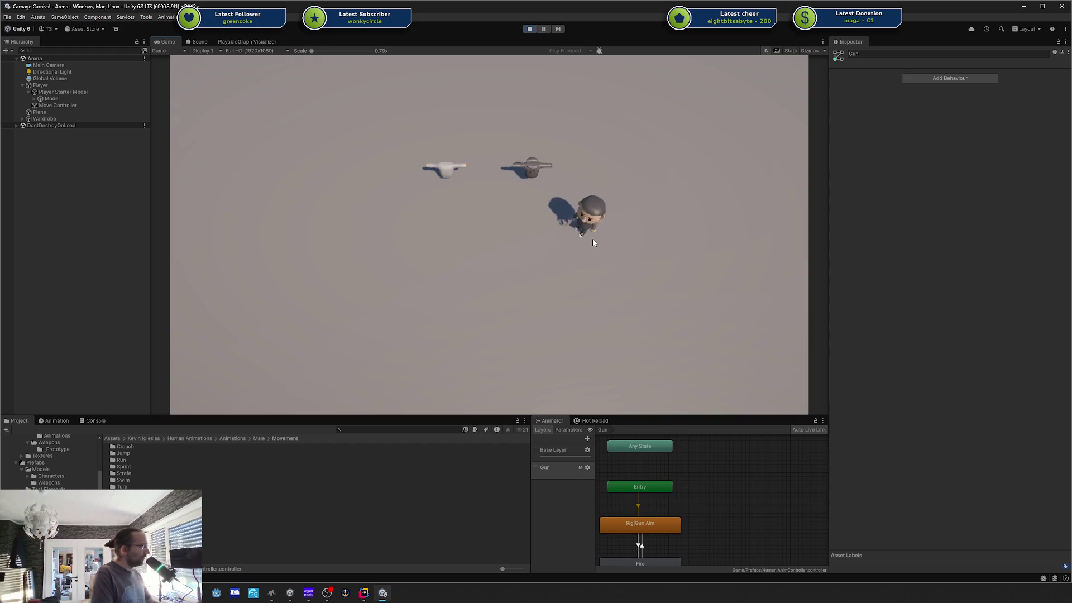
pyautogui.press('a')
pyautogui.click(563, 259)
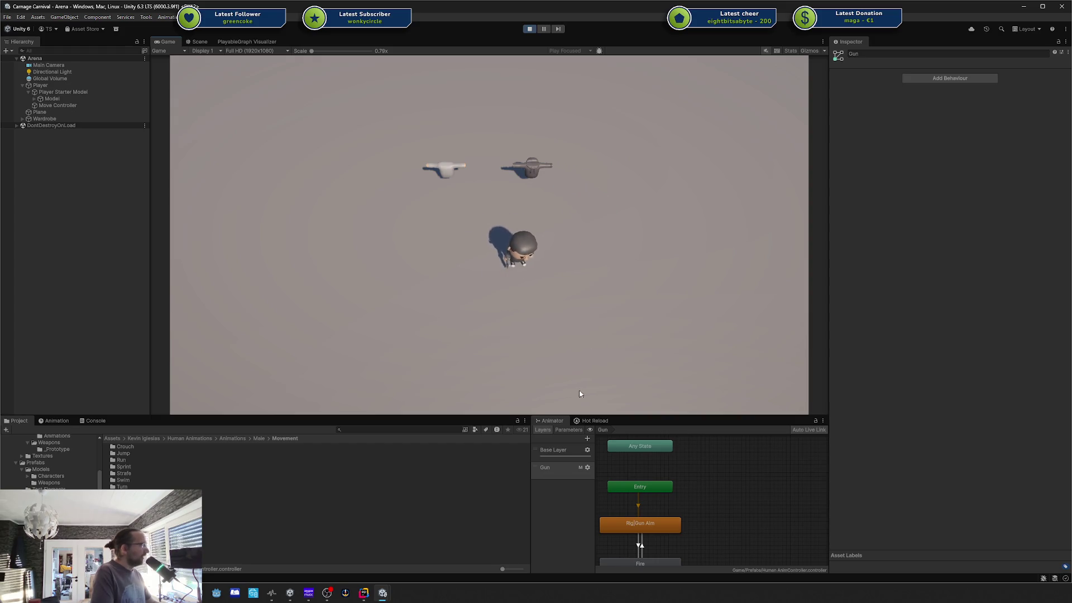
# Step: Raise the Gun layer's weight from 0 to 1 and turn on Sync for it
pyautogui.click(587, 467)
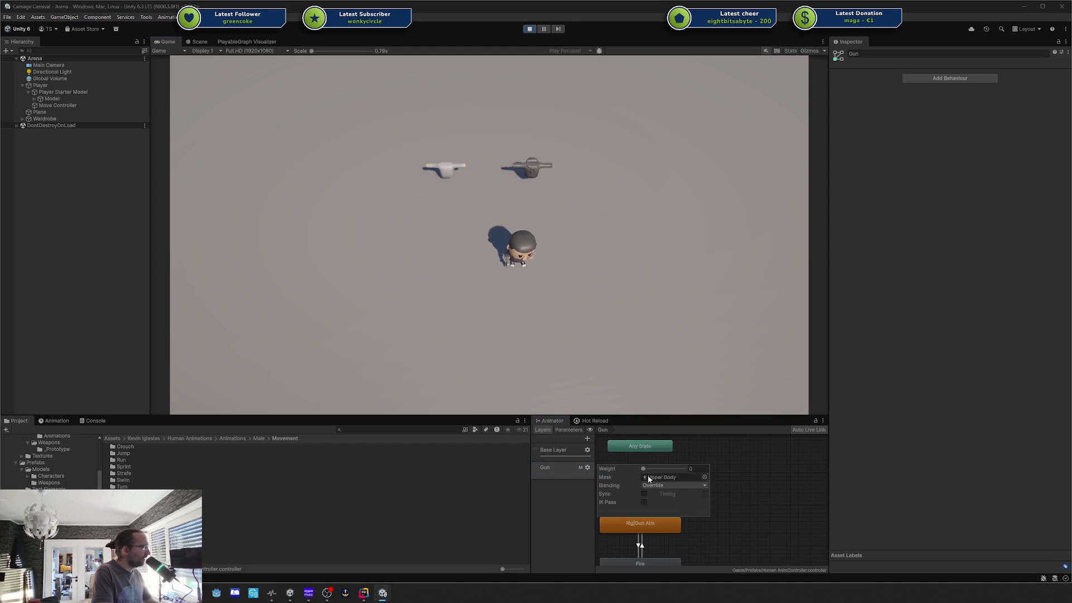
pyautogui.moveTo(653, 469); pyautogui.dragTo(689, 469)
pyautogui.click(723, 456)
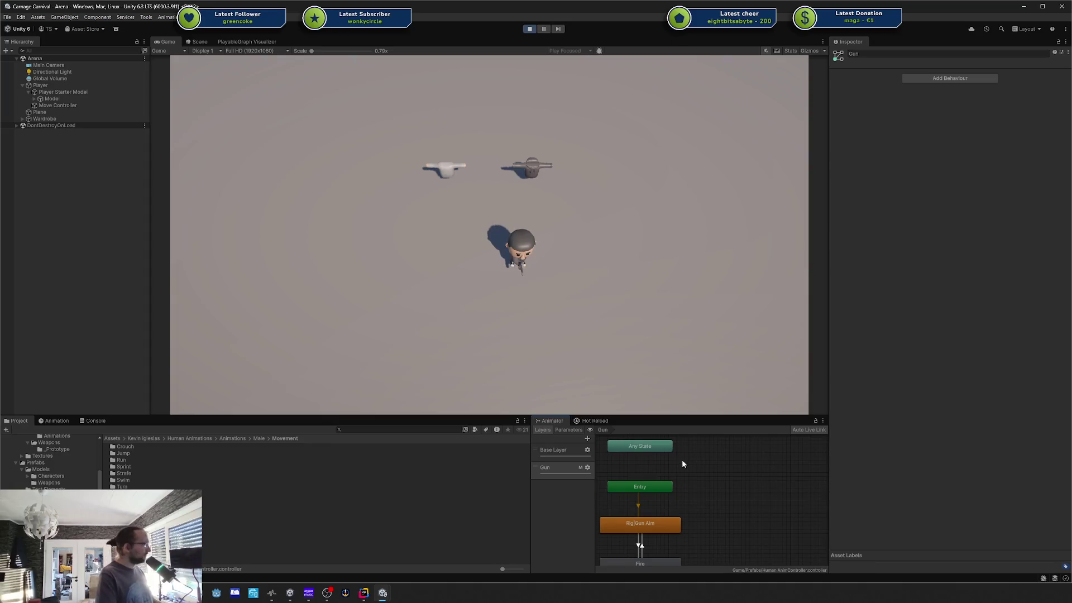
pyautogui.click(587, 468)
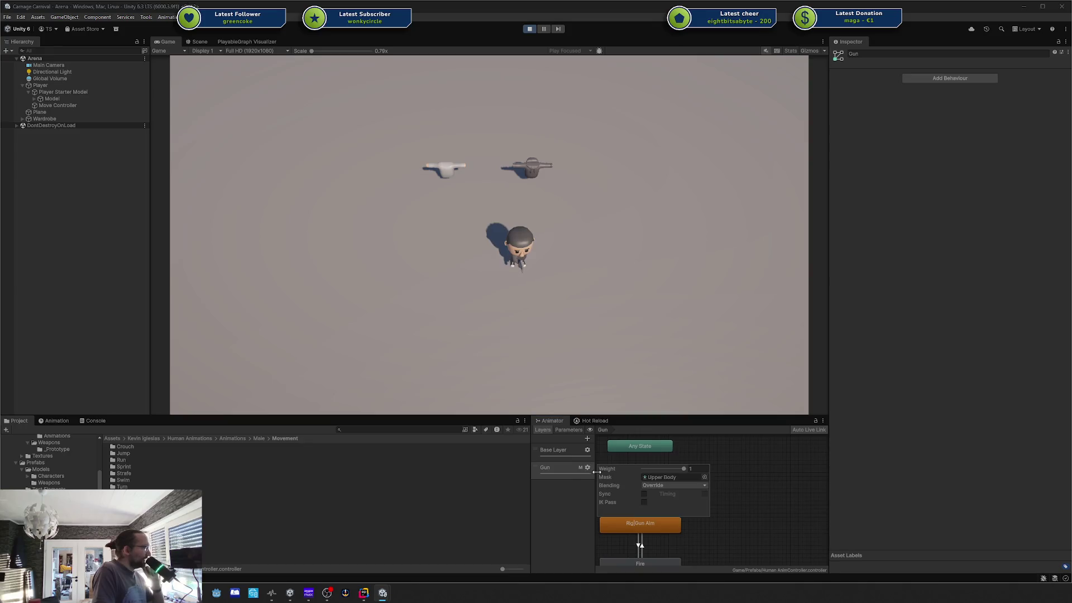
pyautogui.click(644, 494)
pyautogui.click(699, 546)
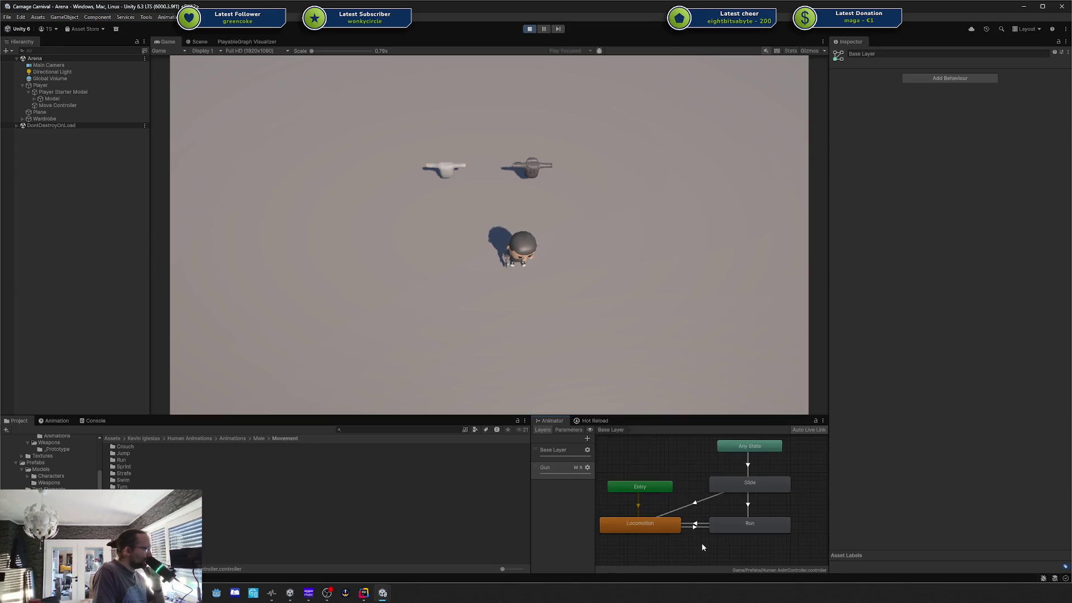
# Step: Drag Rig|Gun Aim from the character animations folder into the Locomotion state's Motion field
pyautogui.click(651, 529)
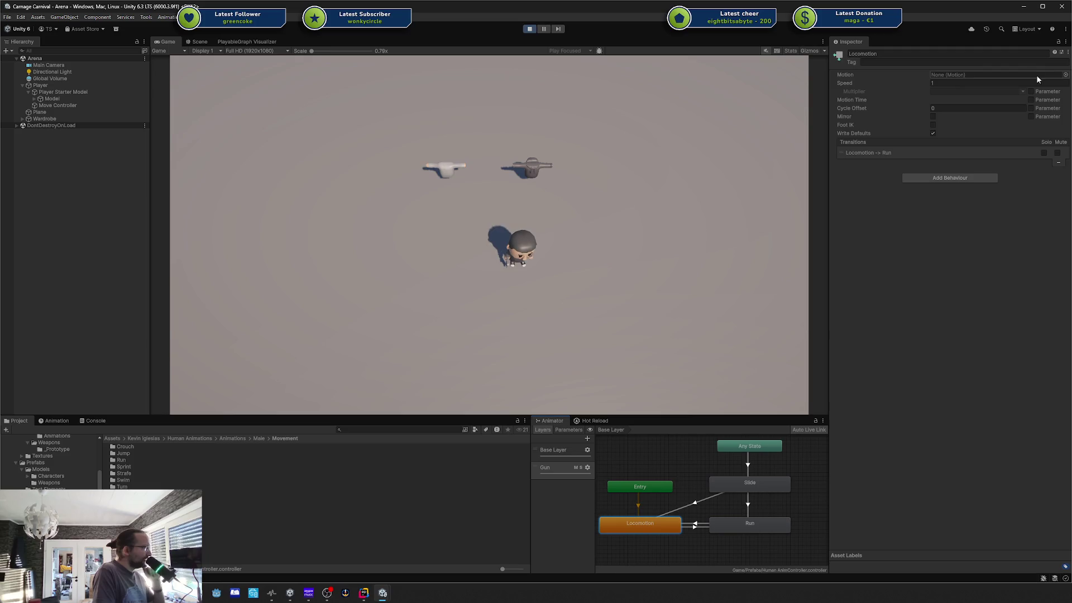
pyautogui.click(1065, 74)
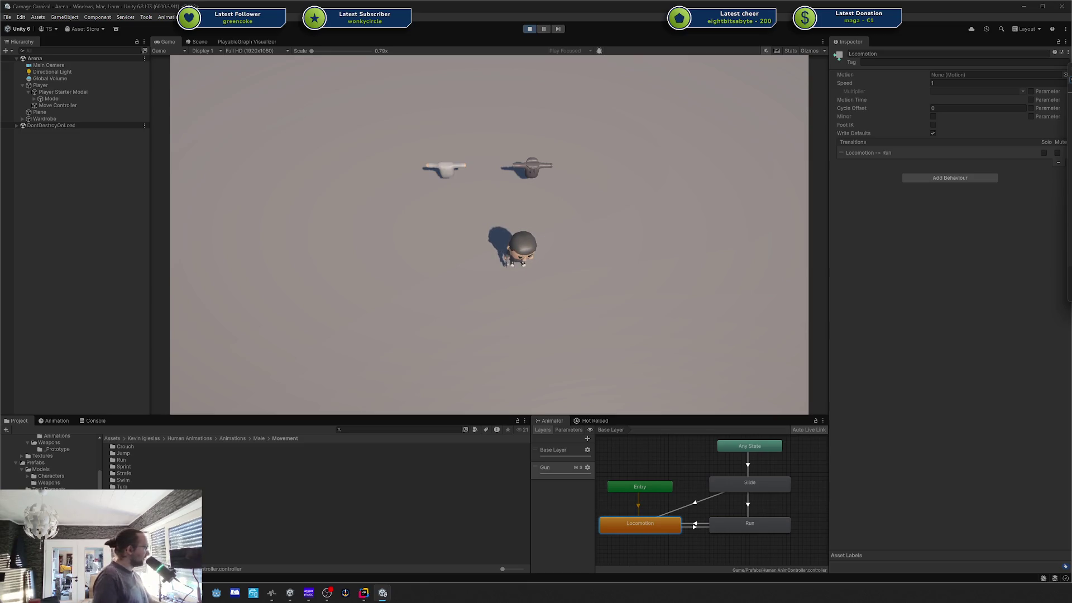
pyautogui.click(49, 438)
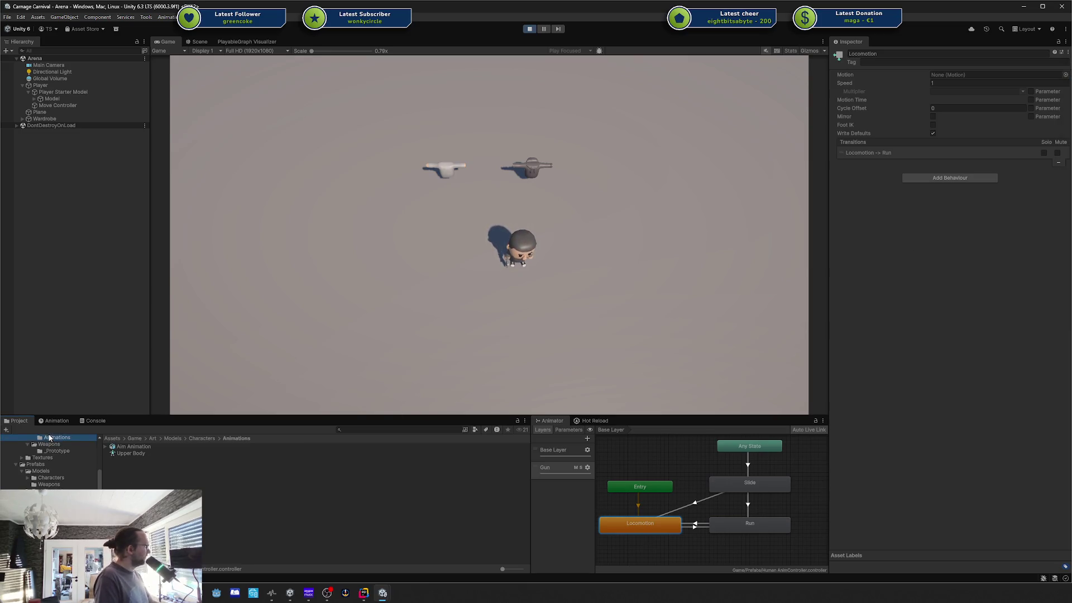
pyautogui.moveTo(141, 452); pyautogui.dragTo(978, 149)
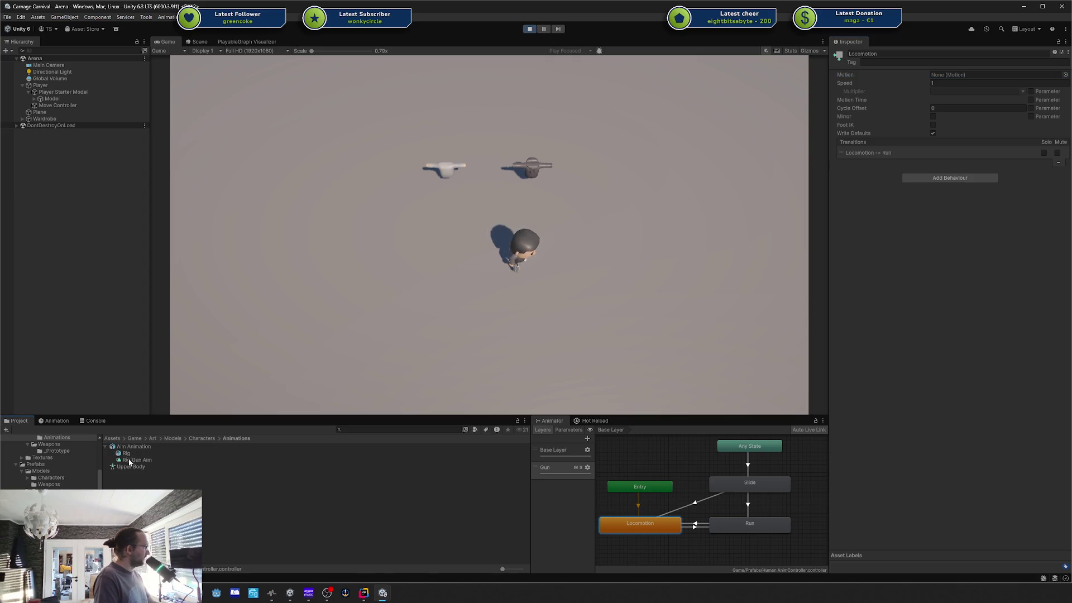
pyautogui.moveTo(129, 461)
pyautogui.mouseDown()
pyautogui.moveTo(1026, 82)
pyautogui.moveTo(972, 80)
pyautogui.mouseUp()
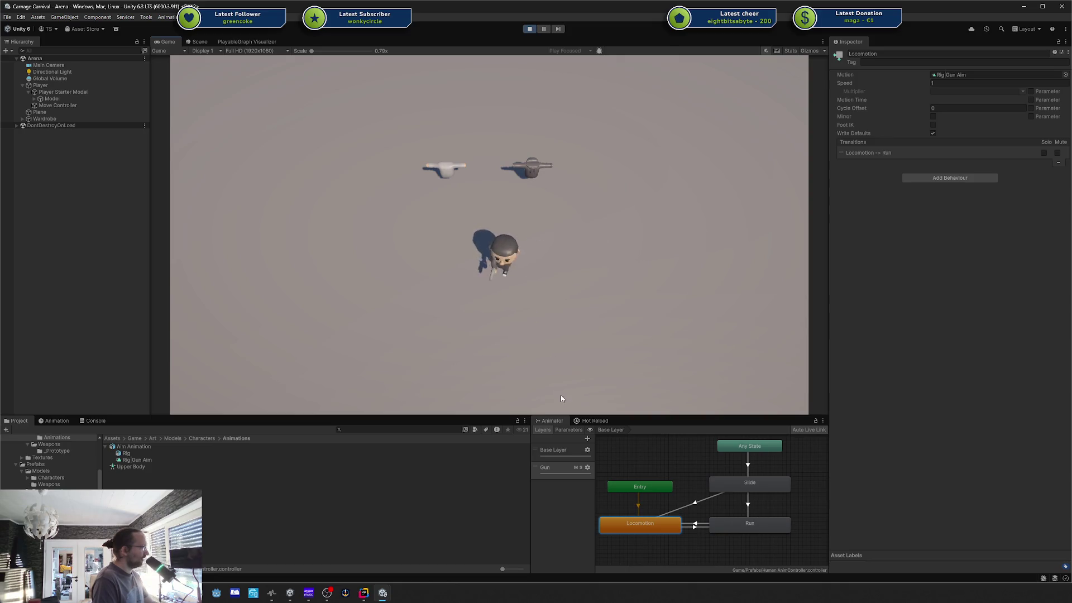
pyautogui.click(563, 455)
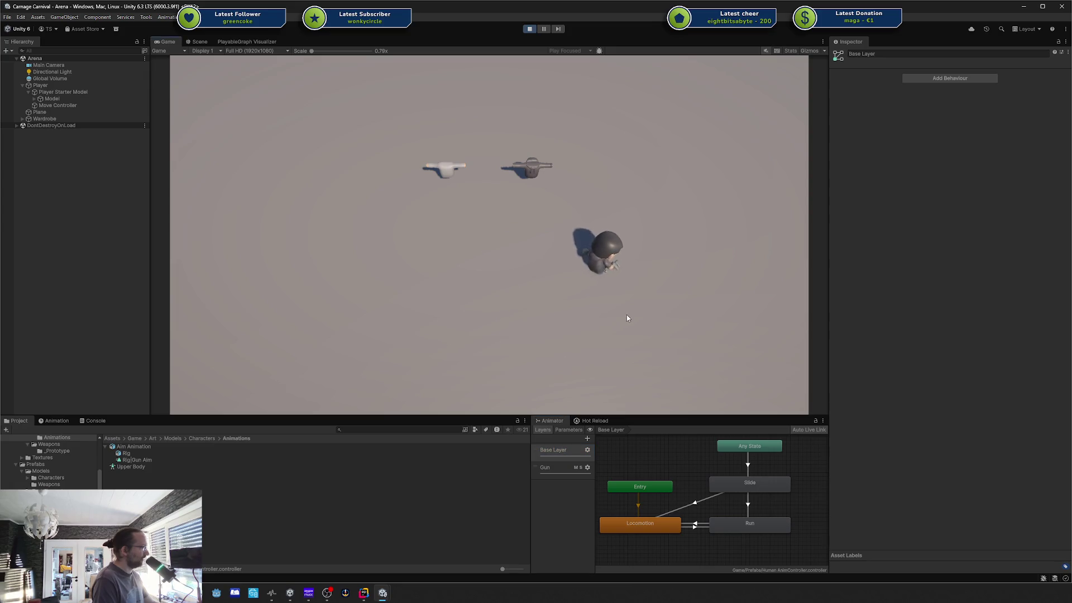
# Step: Assign Rig|Gun Aim as the Run state's motion and test it by running the character
pyautogui.click(47, 99)
pyautogui.click(531, 284)
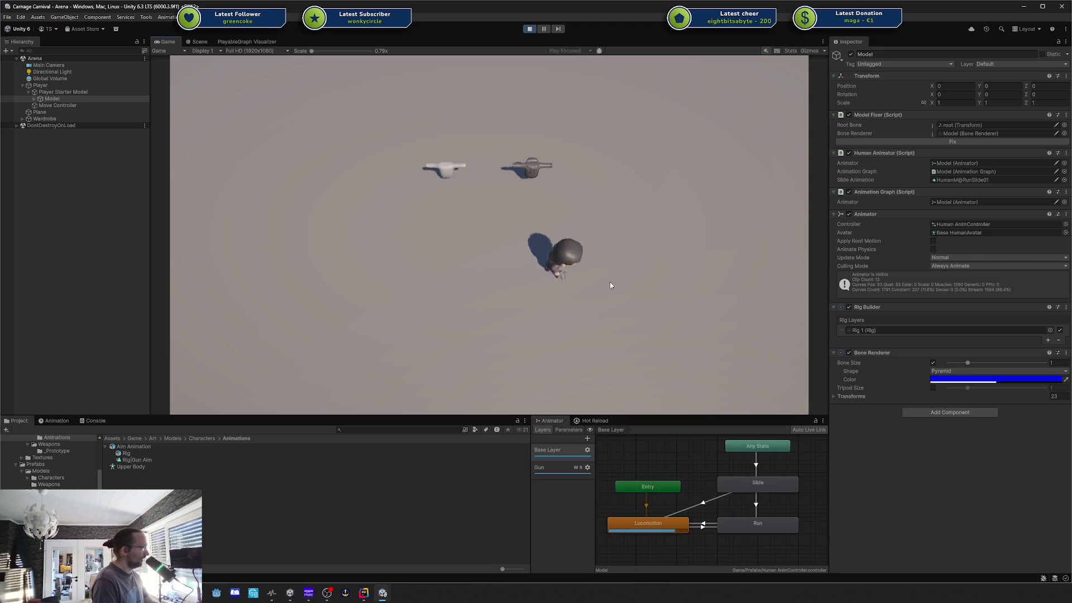
pyautogui.click(562, 470)
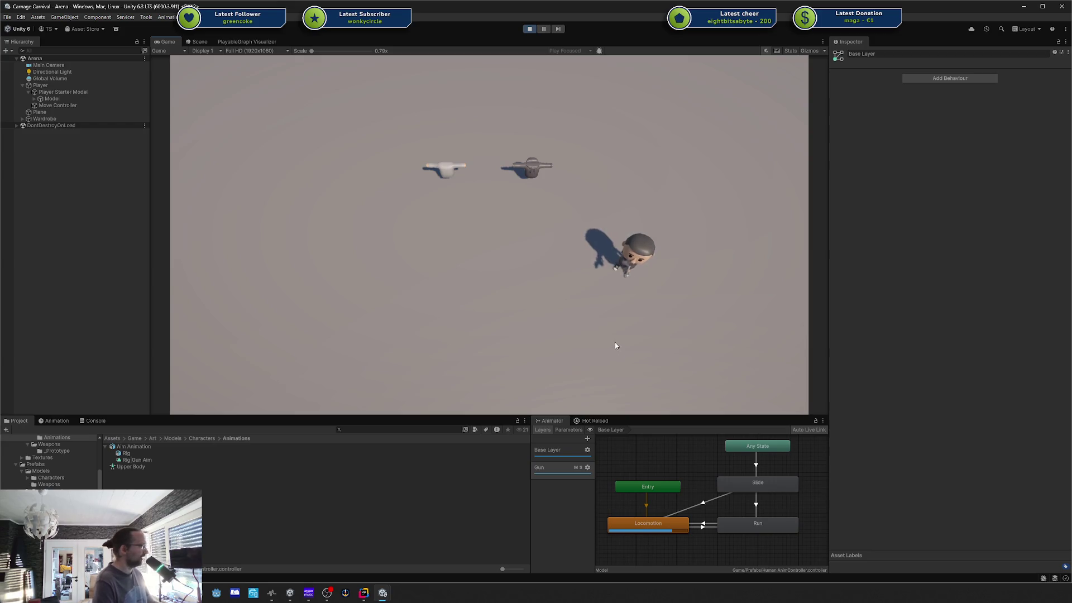
pyautogui.click(749, 529)
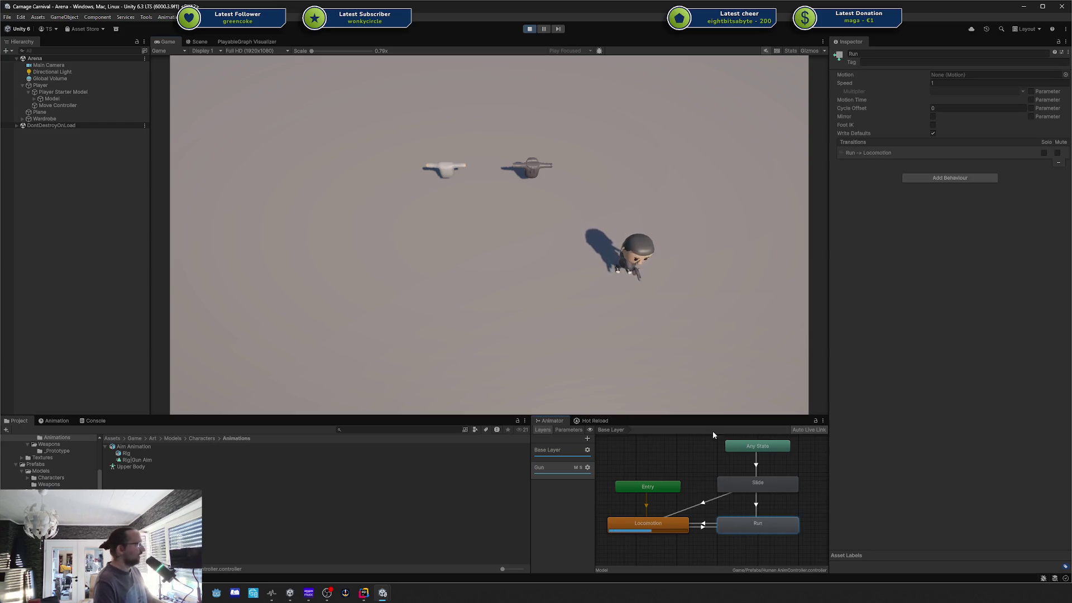
pyautogui.moveTo(134, 461)
pyautogui.mouseDown()
pyautogui.moveTo(1005, 143)
pyautogui.moveTo(971, 75)
pyautogui.mouseUp()
pyautogui.press('a')
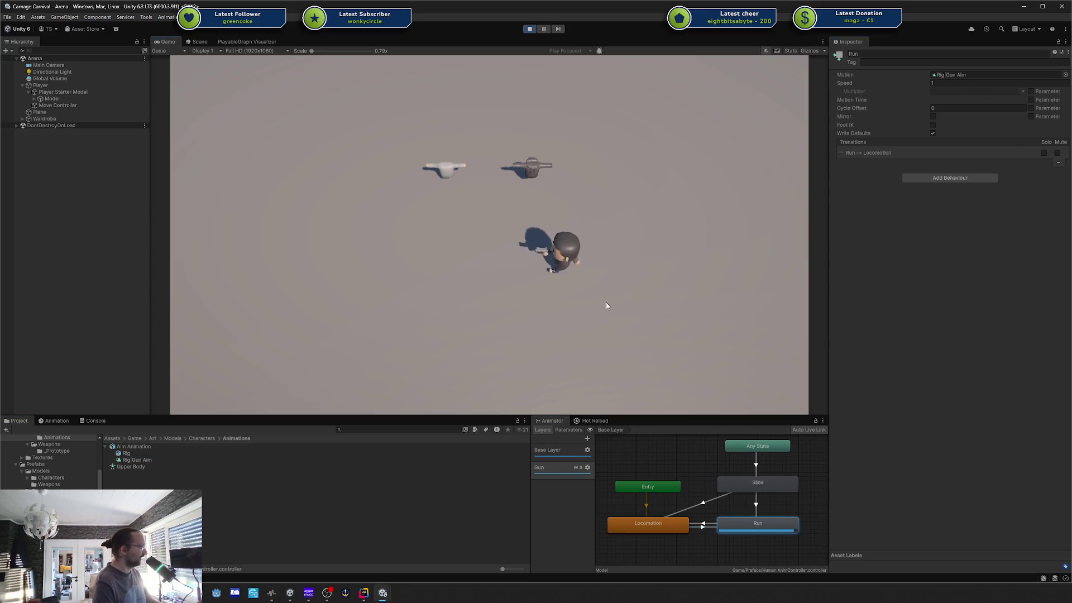
pyautogui.press('d')
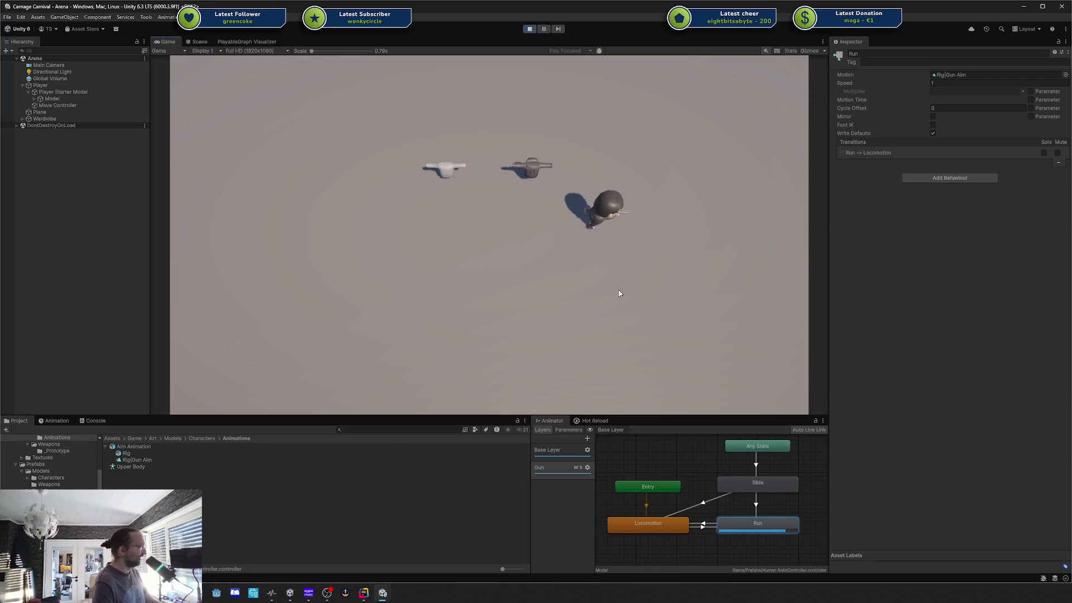
pyautogui.press('w')
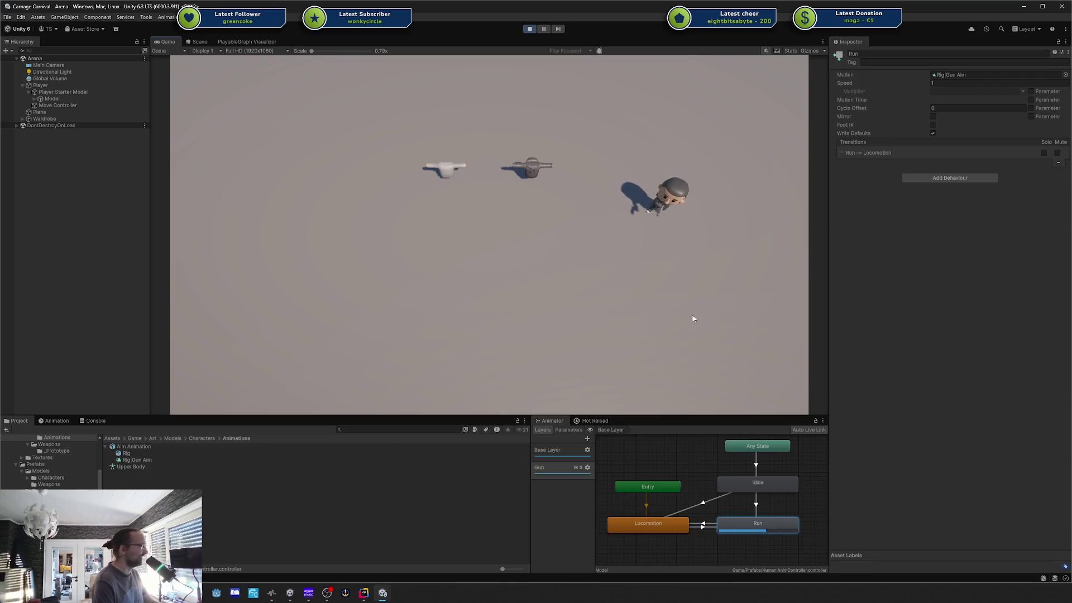
# Step: Clear the Run state's motion clip and test the character's movement again
pyautogui.click(953, 75)
pyautogui.press('Delete')
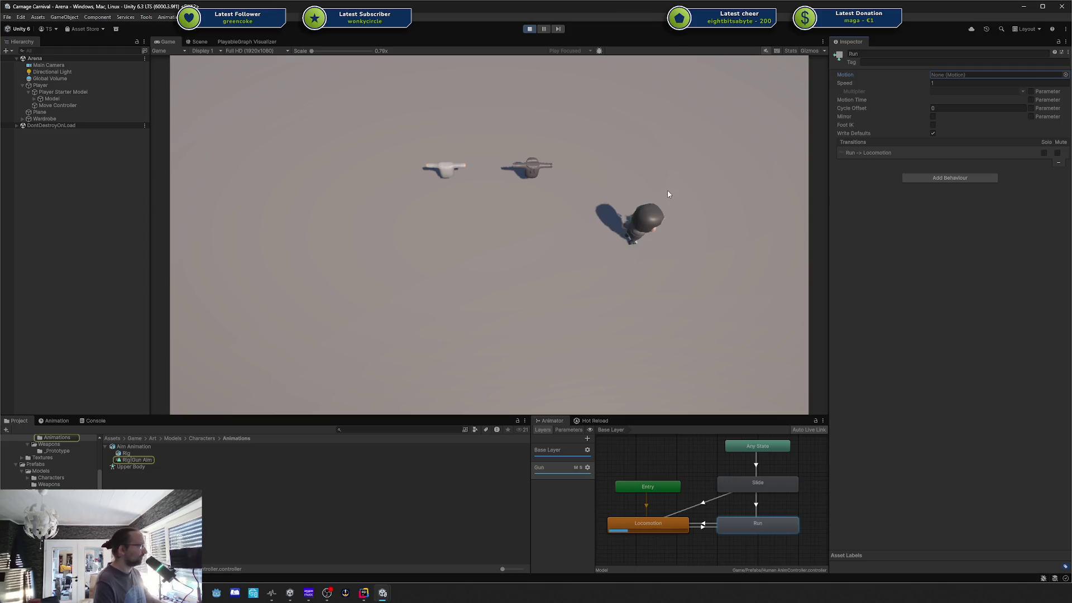
pyautogui.click(668, 196)
pyautogui.press('a')
pyautogui.press('s')
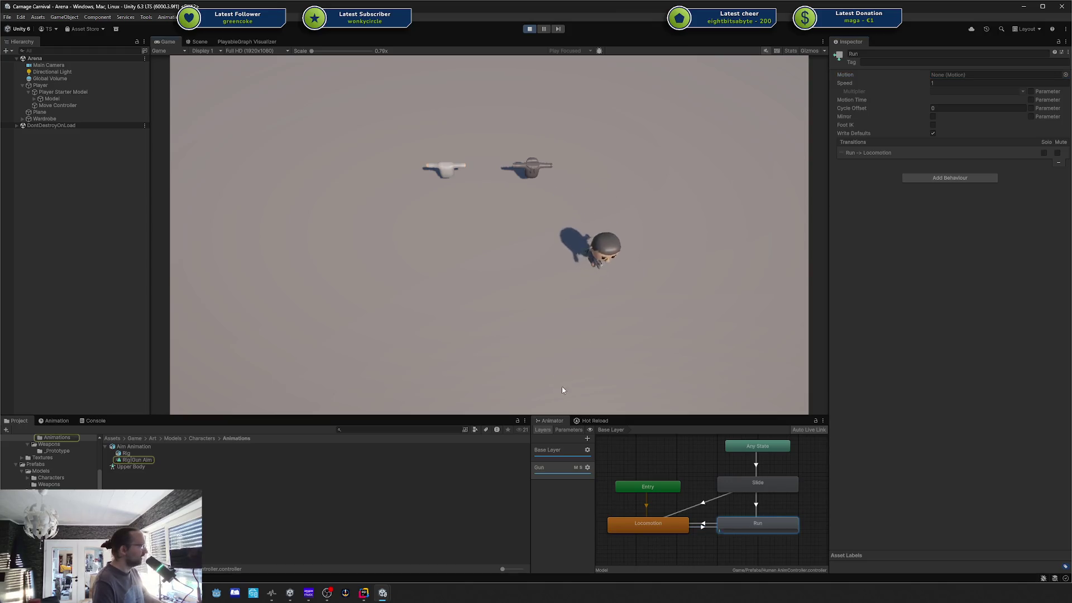
pyautogui.click(587, 467)
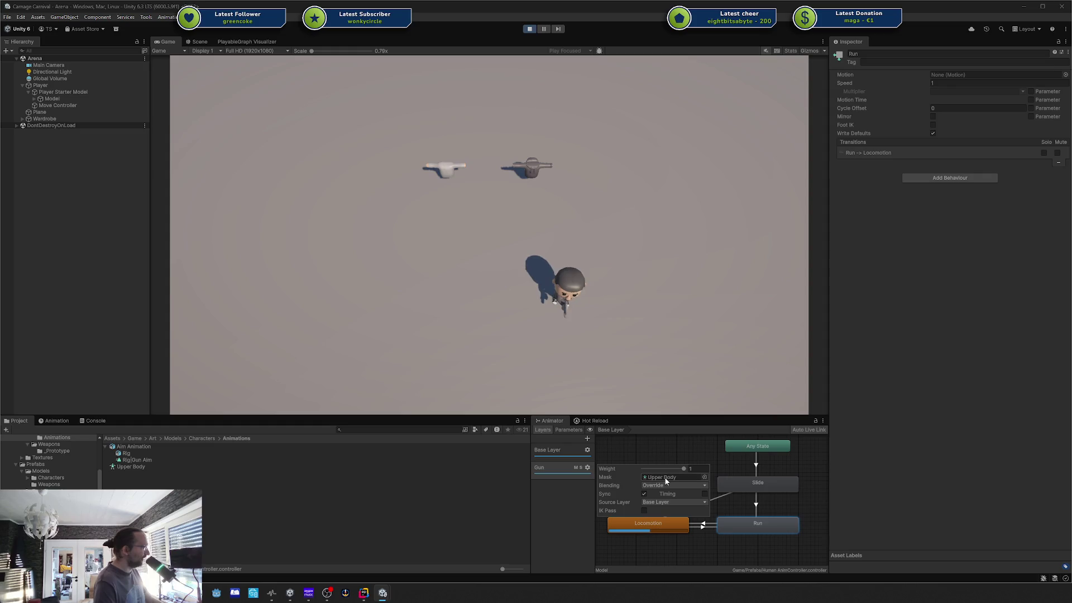
# Step: Ping the Gun layer's Upper Body mask, then run the character in every direction with WASD
pyautogui.click(136, 464)
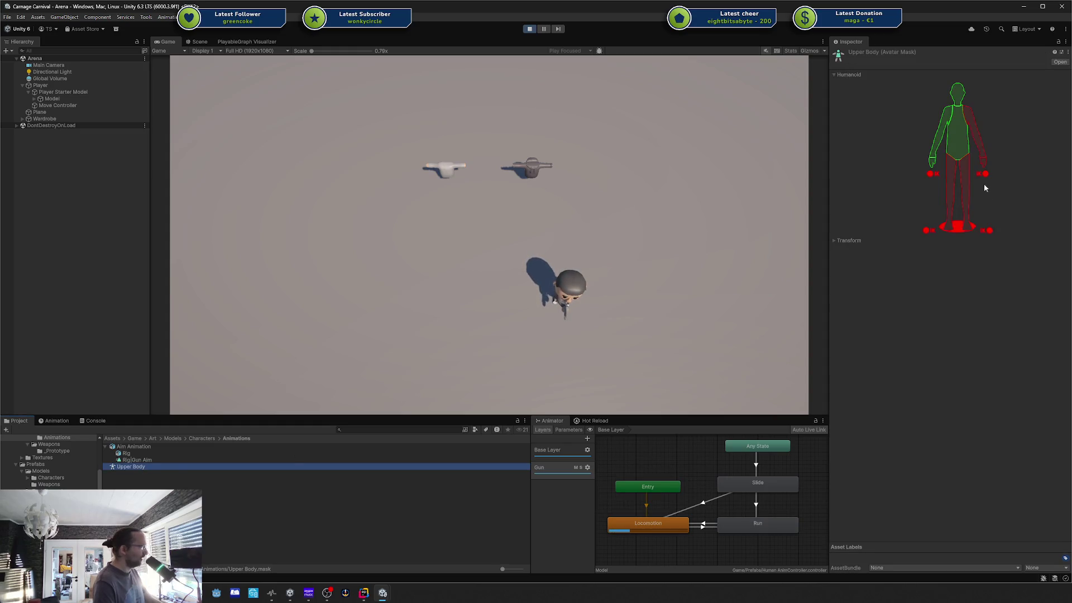
pyautogui.click(637, 256)
pyautogui.press('w')
pyautogui.press('d')
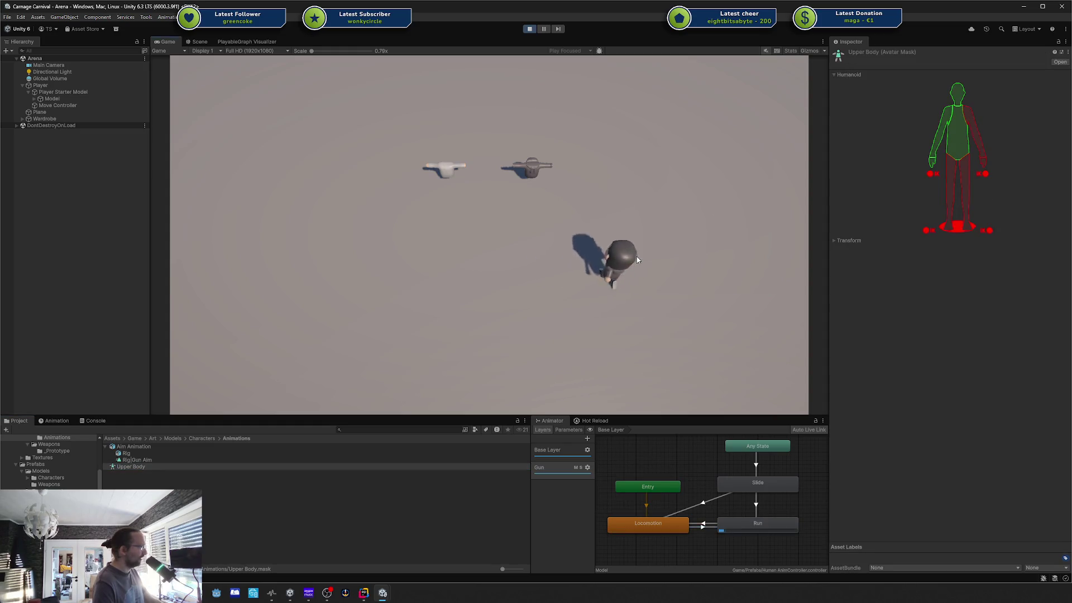
pyautogui.press('a')
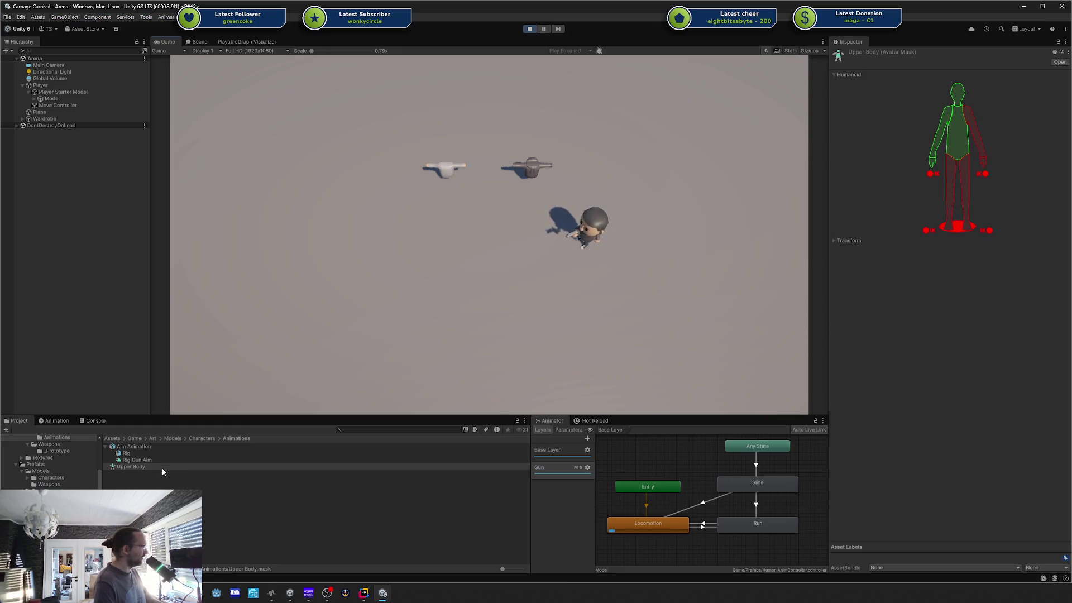
pyautogui.press('d')
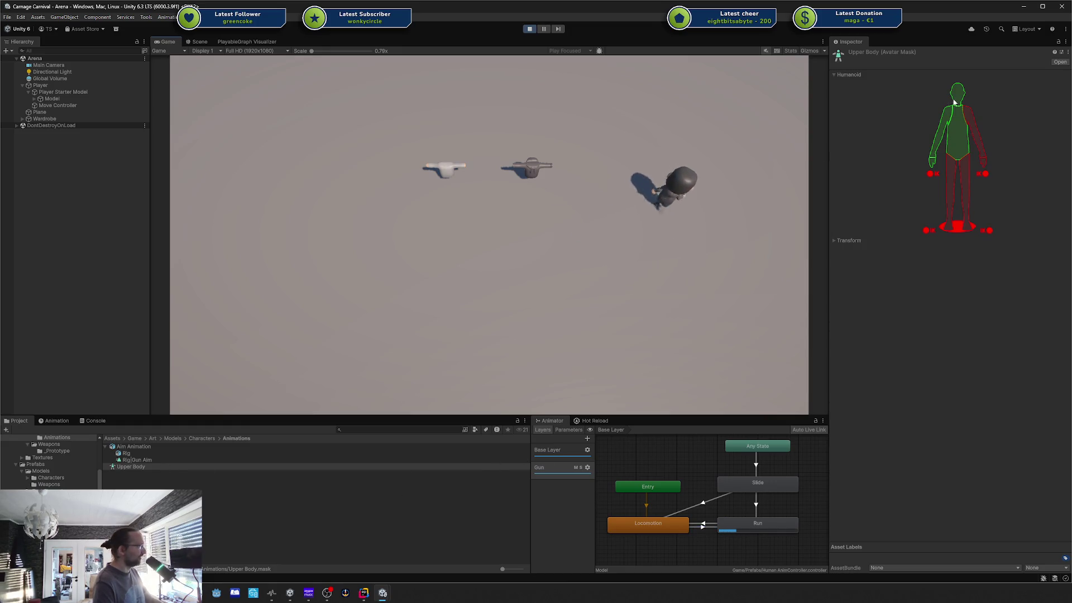
pyautogui.press('s')
pyautogui.press('a')
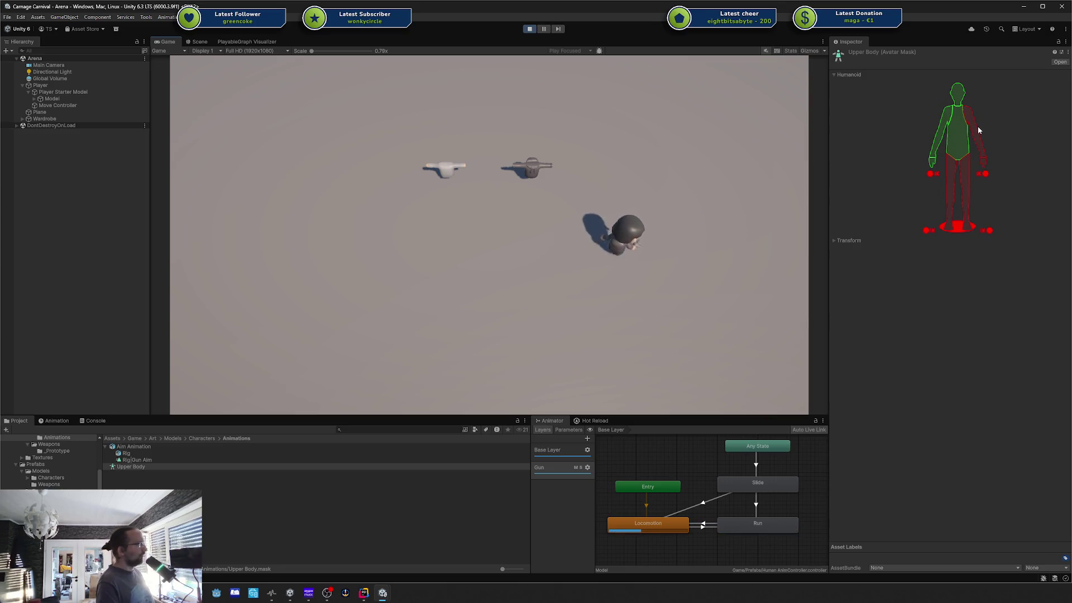
pyautogui.press('d')
pyautogui.press('a')
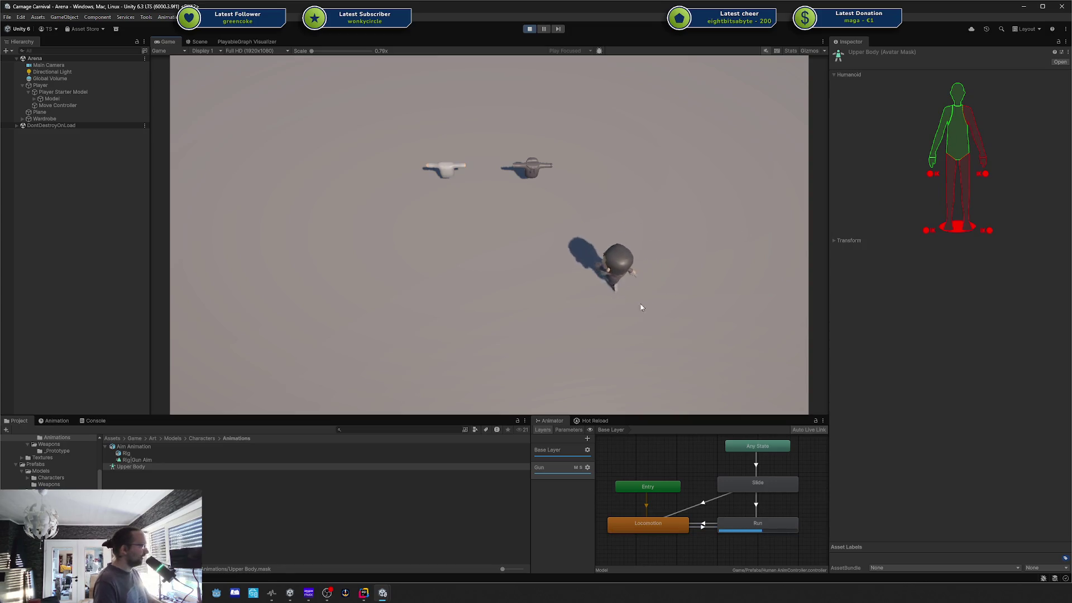
# Step: Select the Locomotion state and run the character around the arena with WASD
pyautogui.click(674, 520)
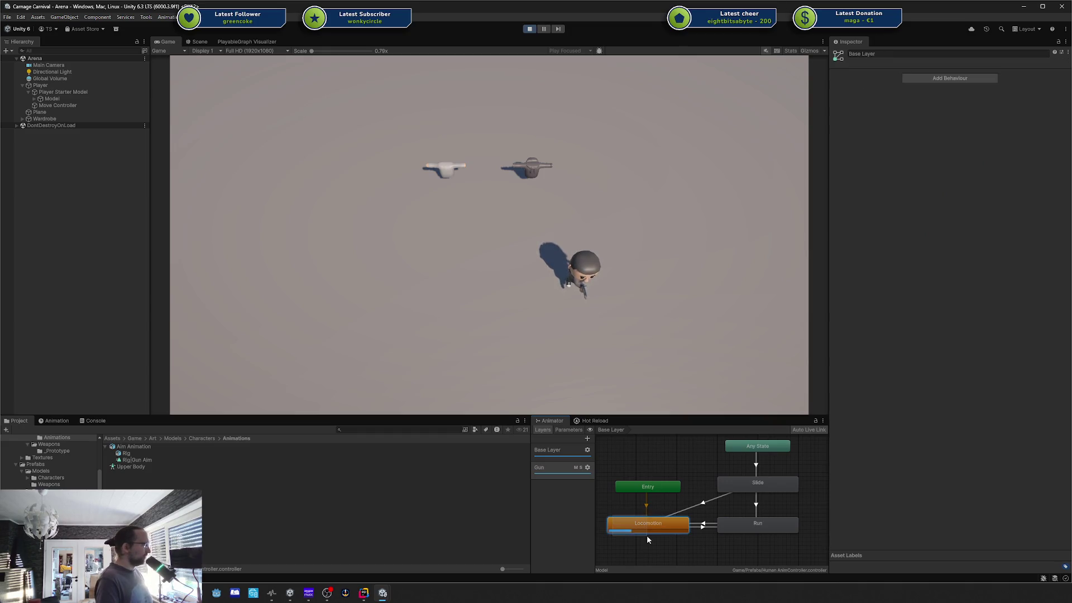
pyautogui.press('d')
pyautogui.press('w')
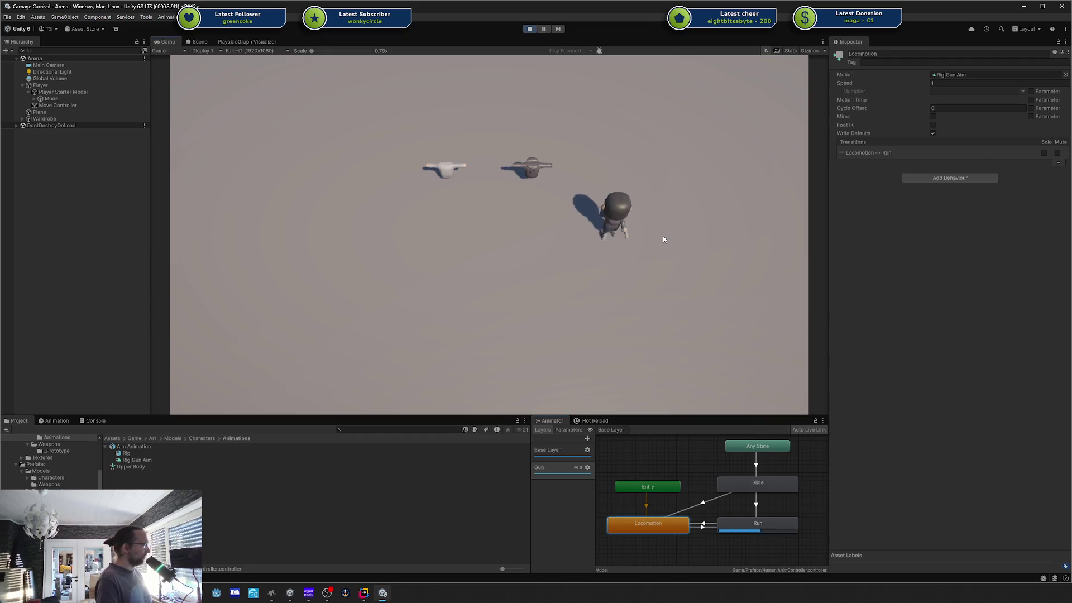
pyautogui.press('a')
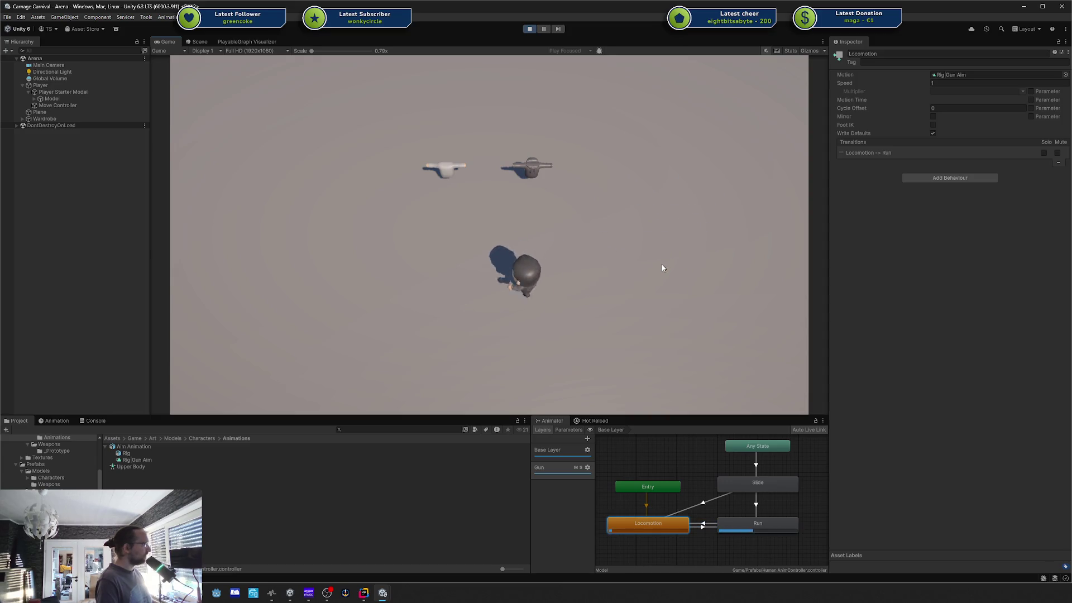
pyautogui.press('d')
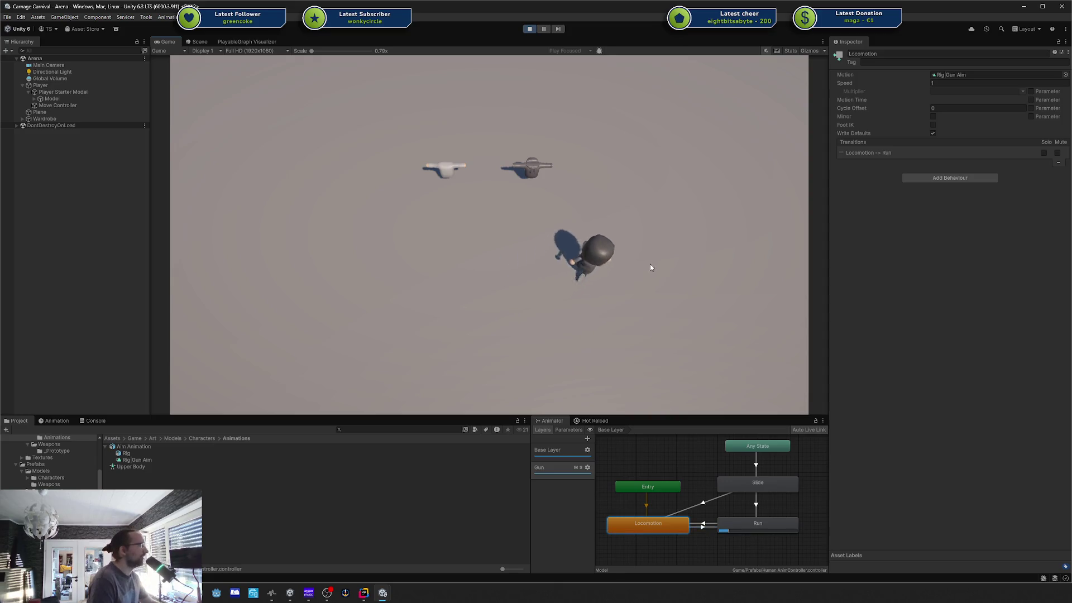
pyautogui.press('w')
pyautogui.press('s')
pyautogui.press('a')
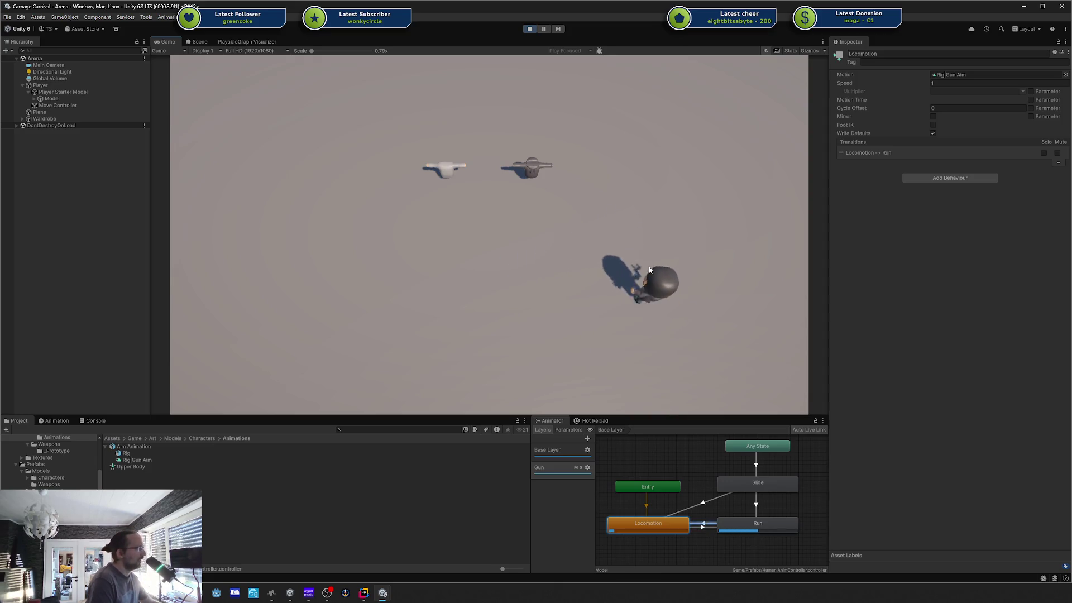
pyautogui.press('w')
pyautogui.press('d')
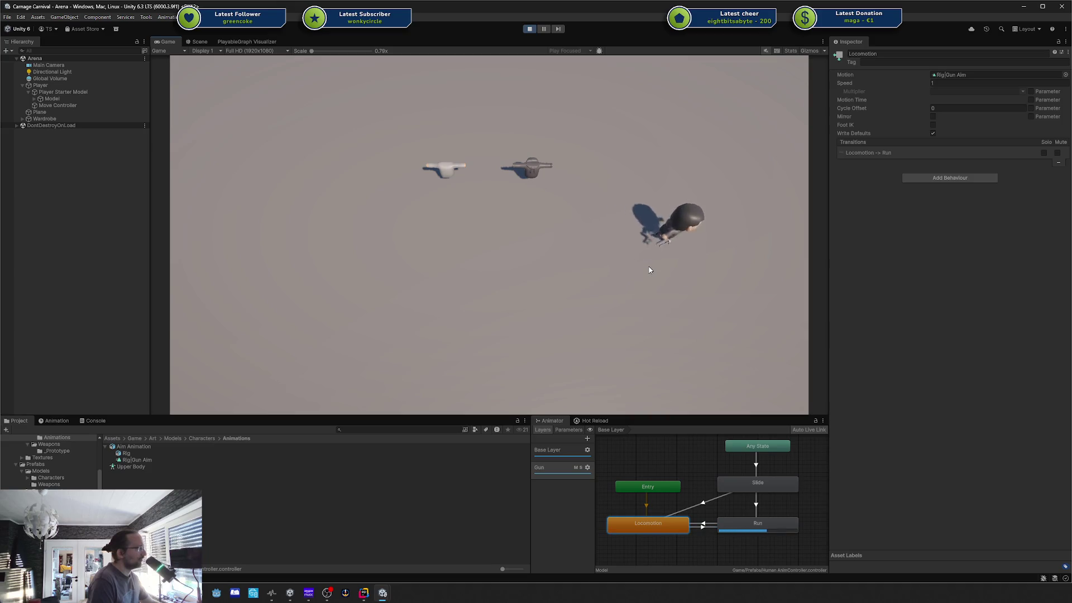
pyautogui.press('s')
# Step: Inspect the Run↔Locomotion transitions and compare the Locomotion state on the Base Layer and Gun layers
pyautogui.click(709, 525)
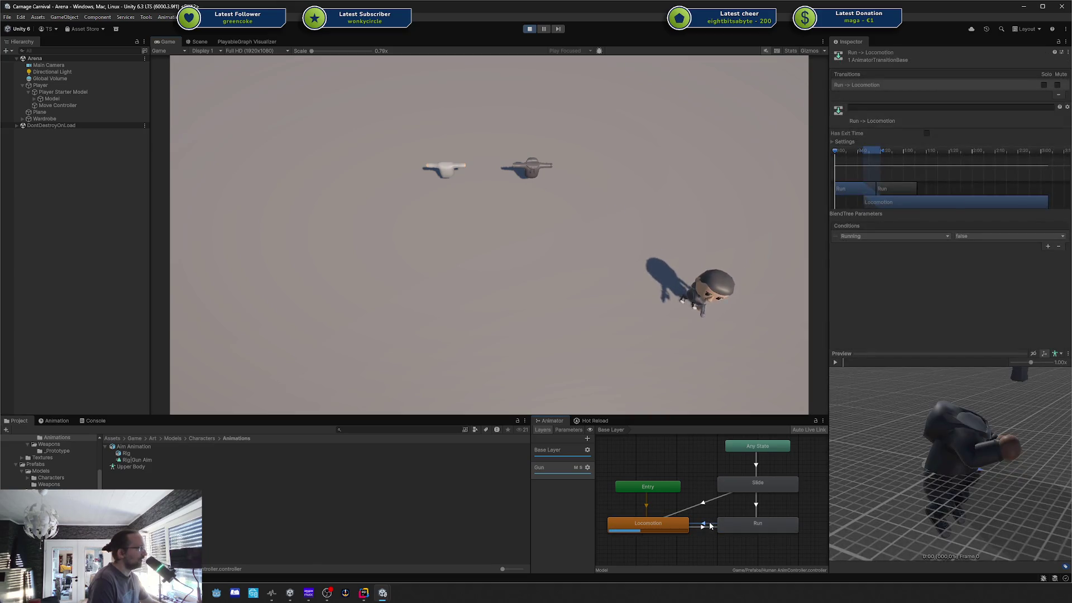
pyautogui.click(708, 527)
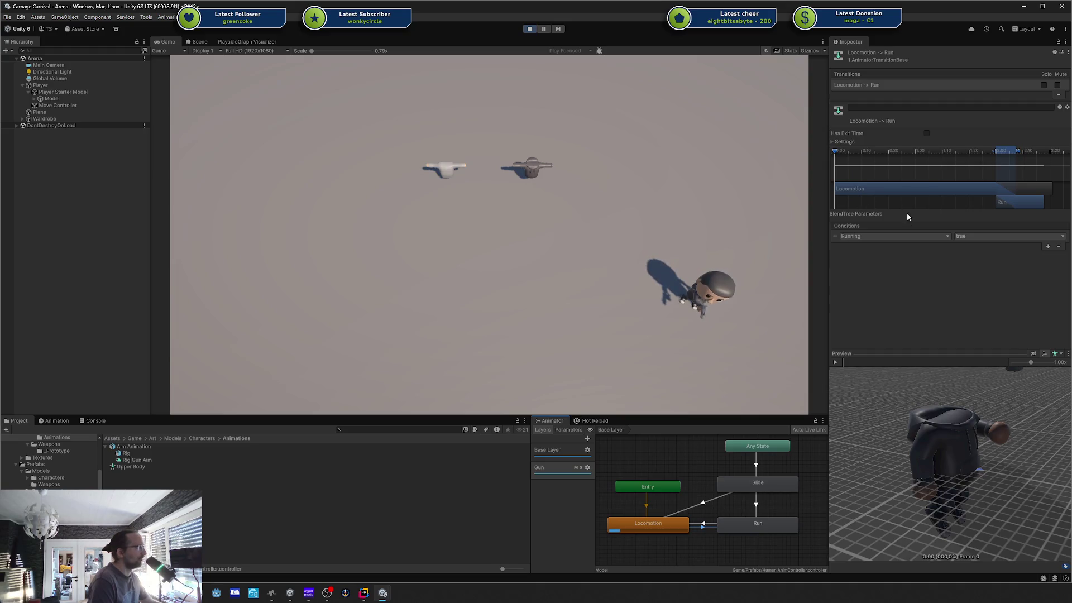
pyautogui.click(673, 523)
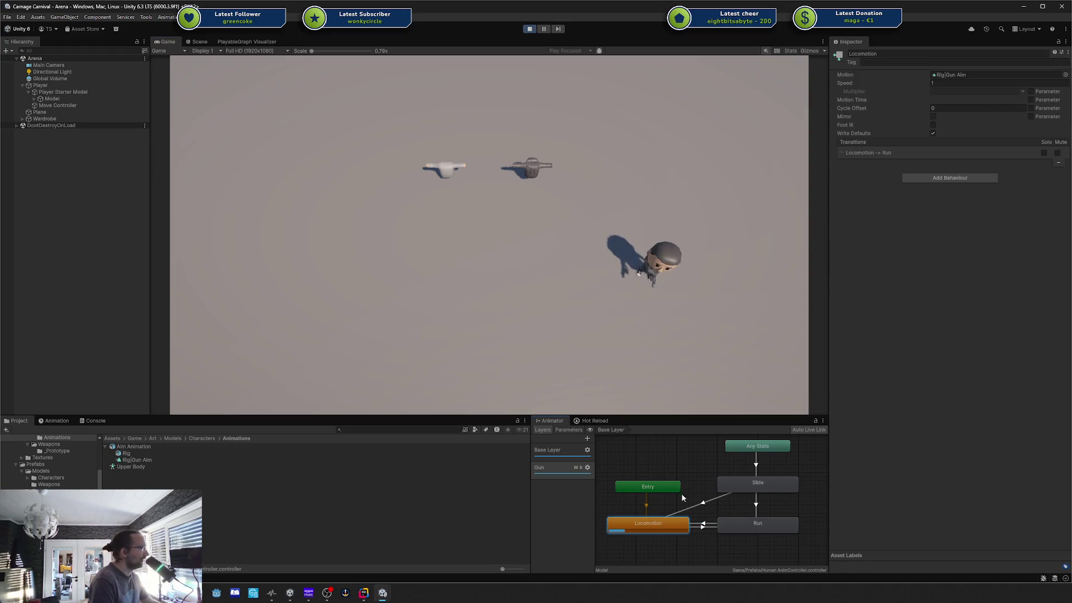
pyautogui.click(590, 468)
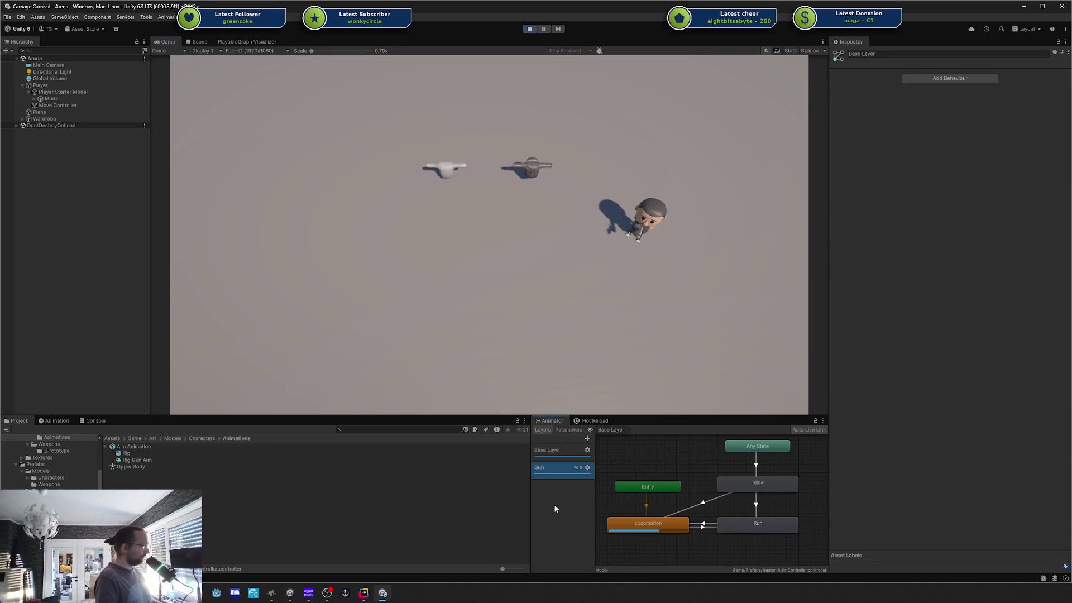
pyautogui.click(653, 522)
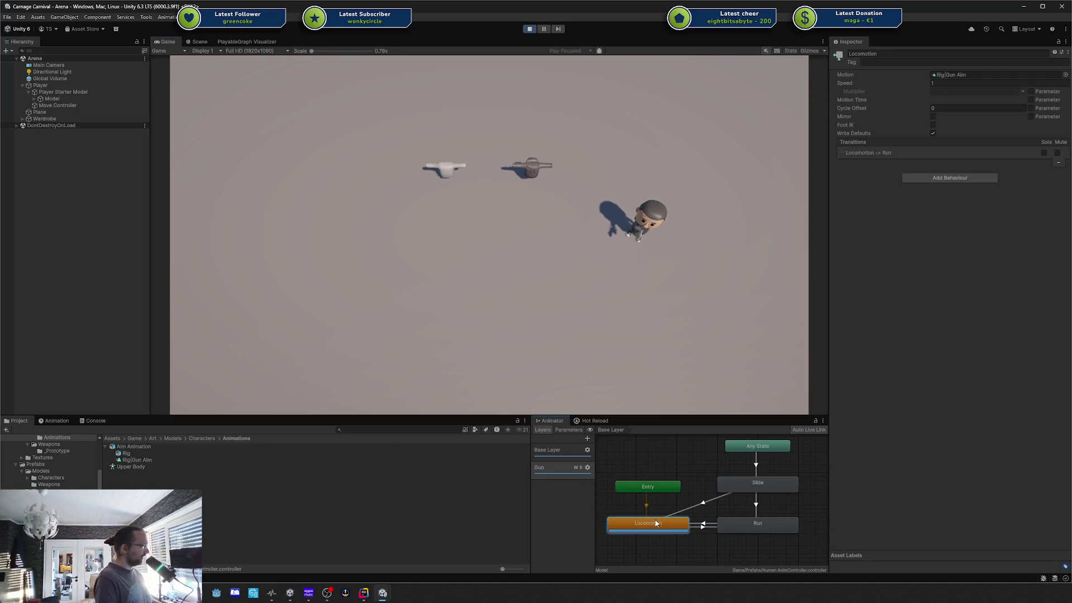
pyautogui.click(556, 453)
# Step: Revisit the Gun layer's settings, bringing its weight back to 0
pyautogui.click(561, 473)
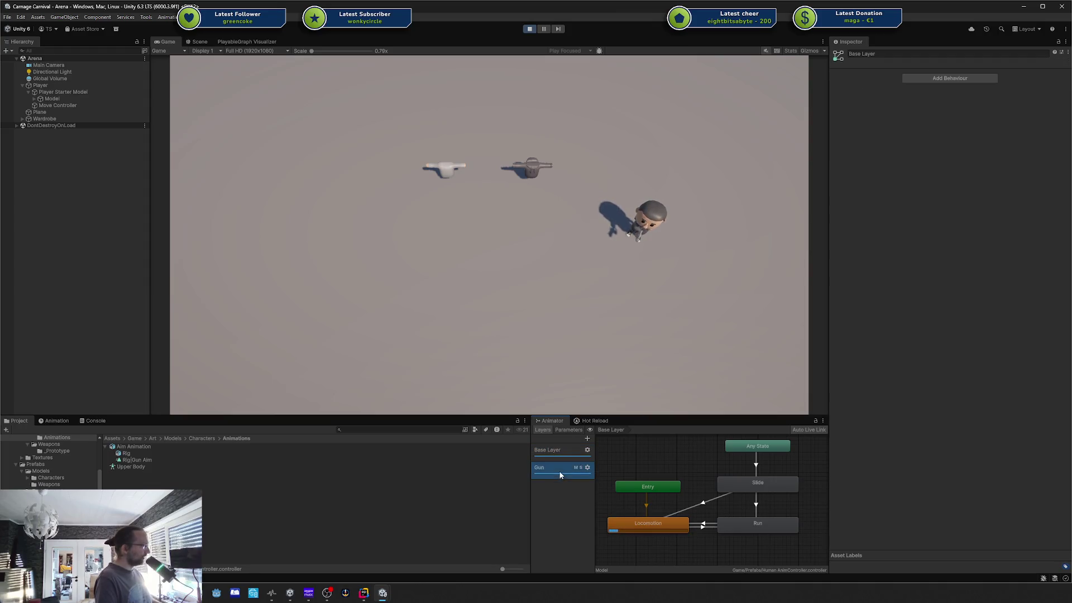
pyautogui.click(587, 467)
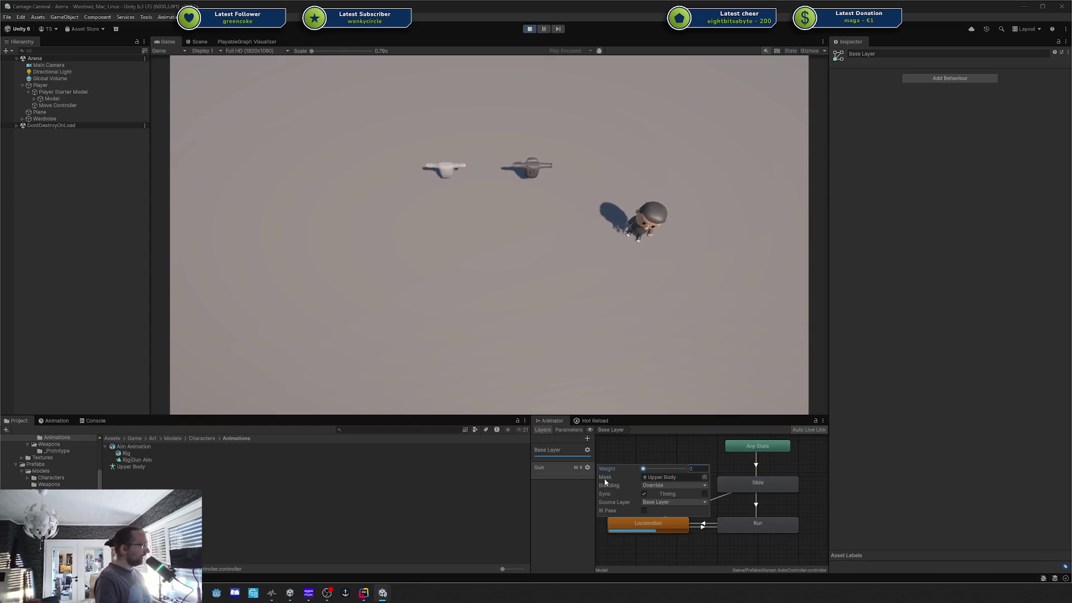
pyautogui.click(557, 351)
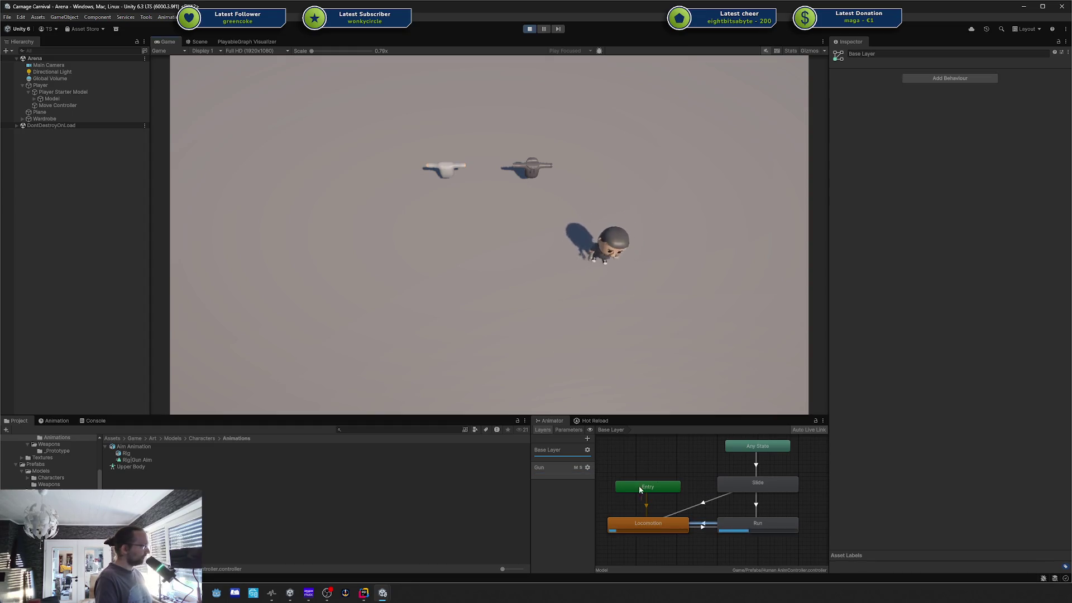
pyautogui.click(587, 468)
pyautogui.click(684, 350)
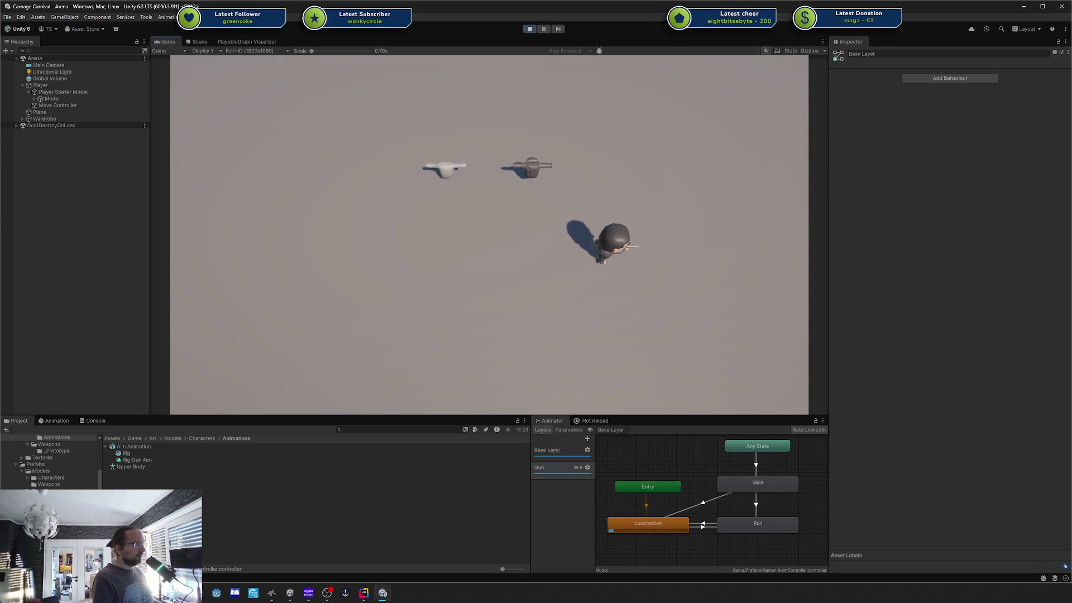
pyautogui.hotkey('alt', 'Tab')
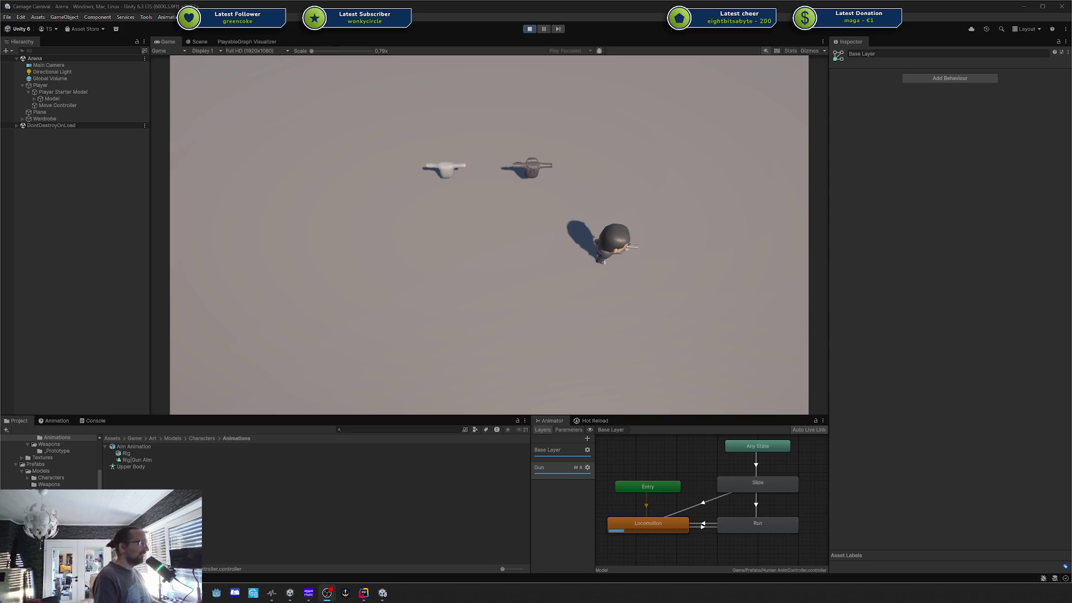
# Step: Bring OBS Studio forward briefly, then switch back toward the Unity editor
pyautogui.hotkey('alt', 'Tab')
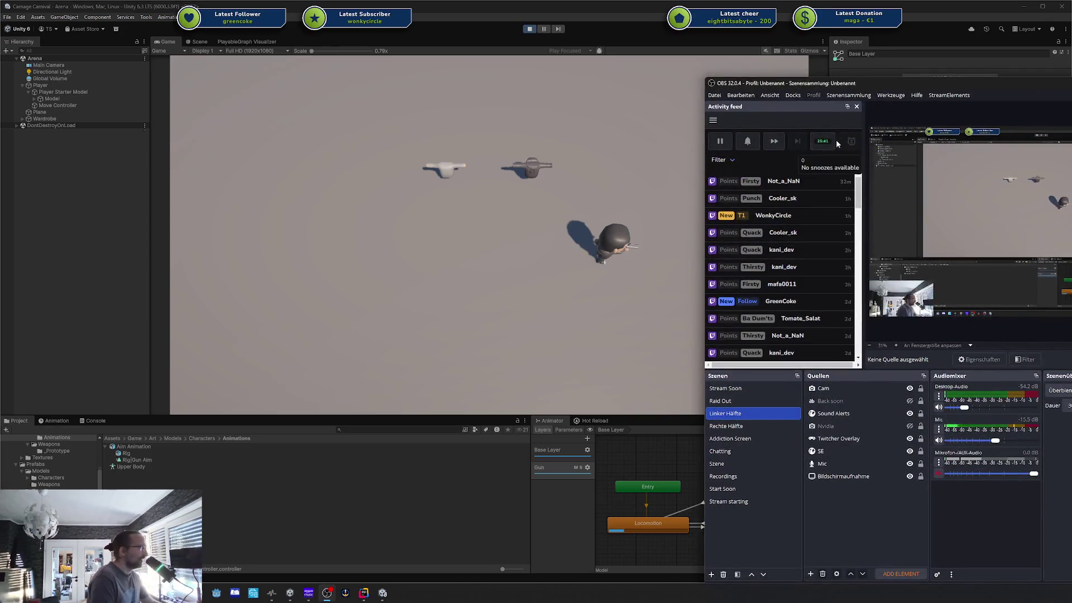
pyautogui.moveTo(822, 143)
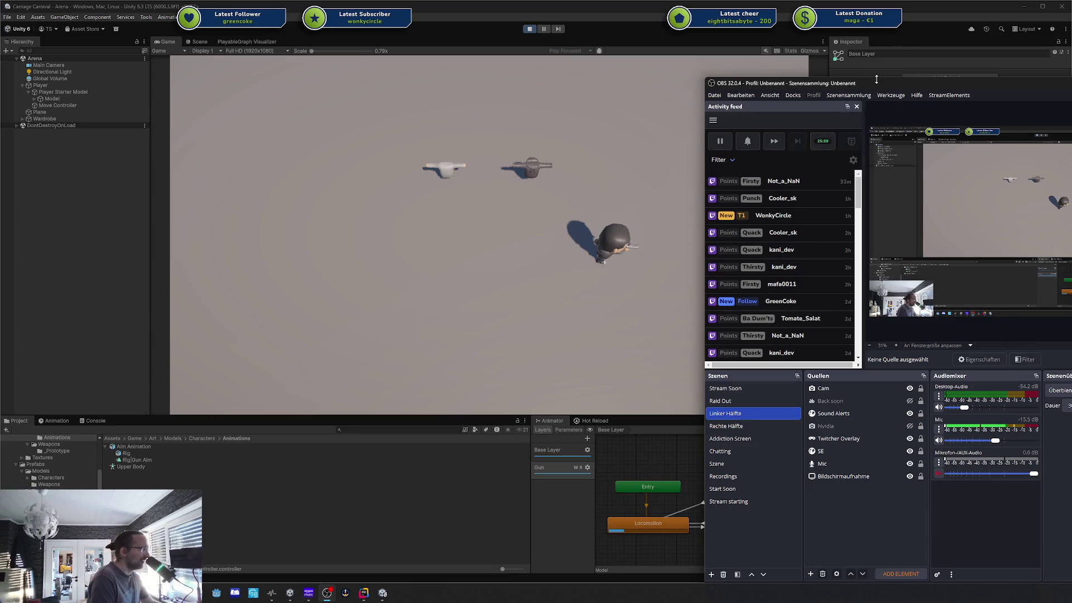
pyautogui.hotkey('alt', 'Tab')
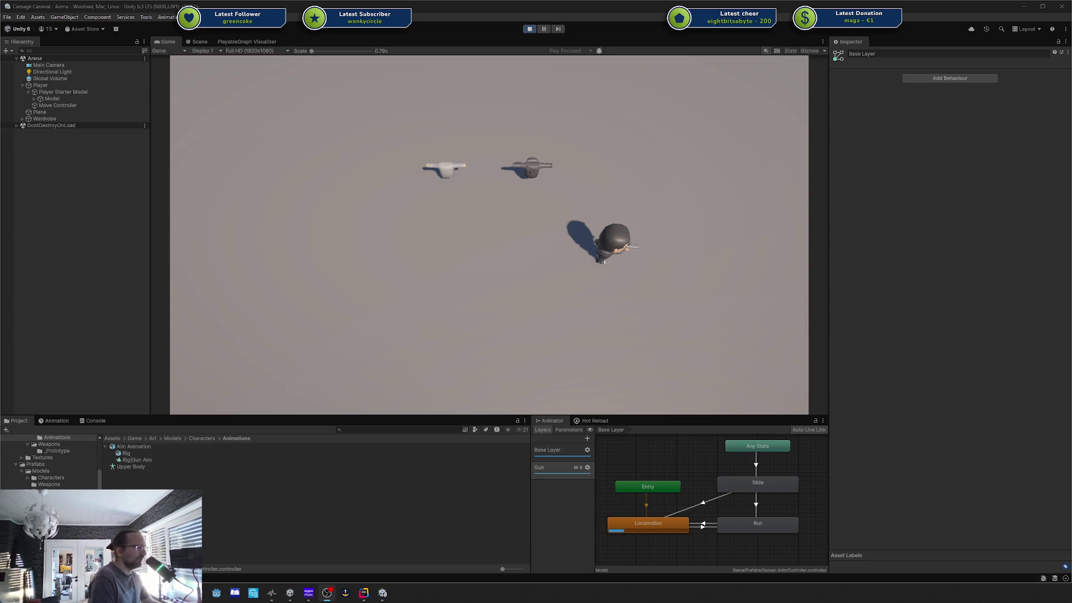
# Step: Run the character left, right, down-left and up, then stop so it returns to Locomotion
pyautogui.press('a')
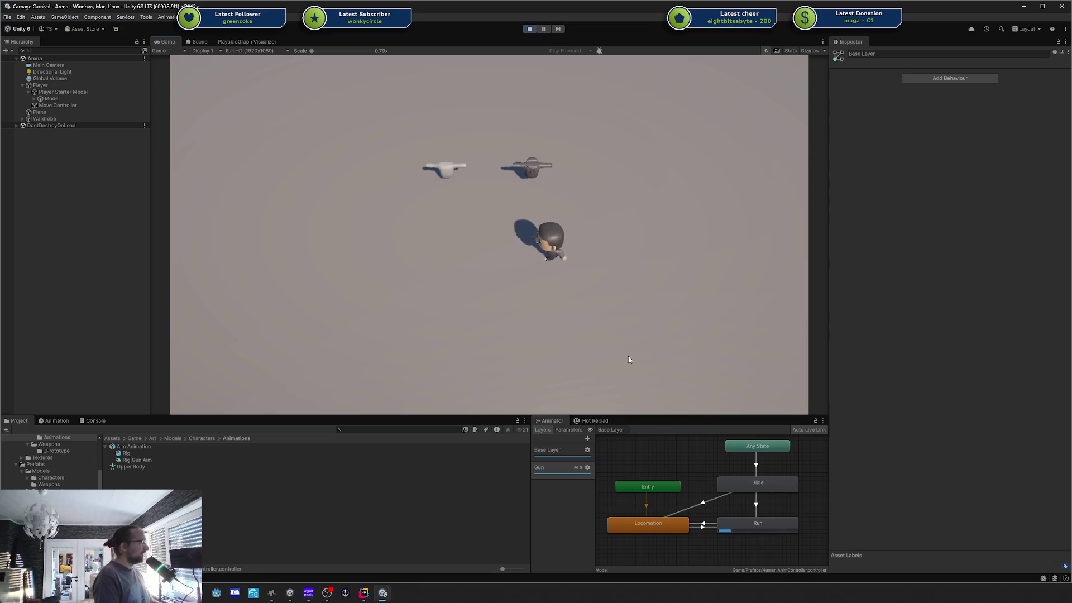
pyautogui.press('d')
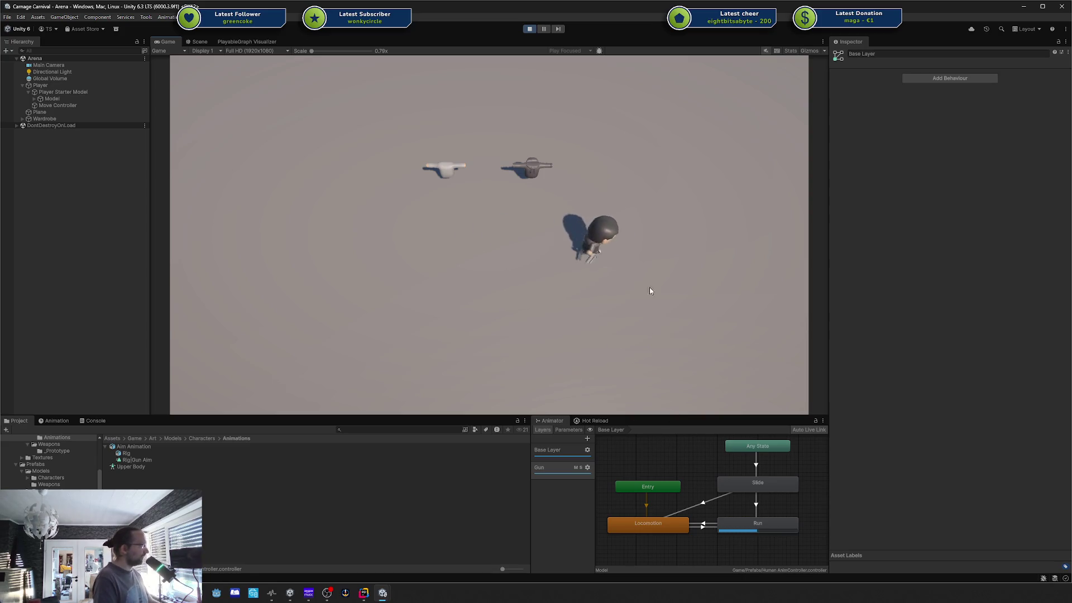
pyautogui.press('a')
pyautogui.press('s')
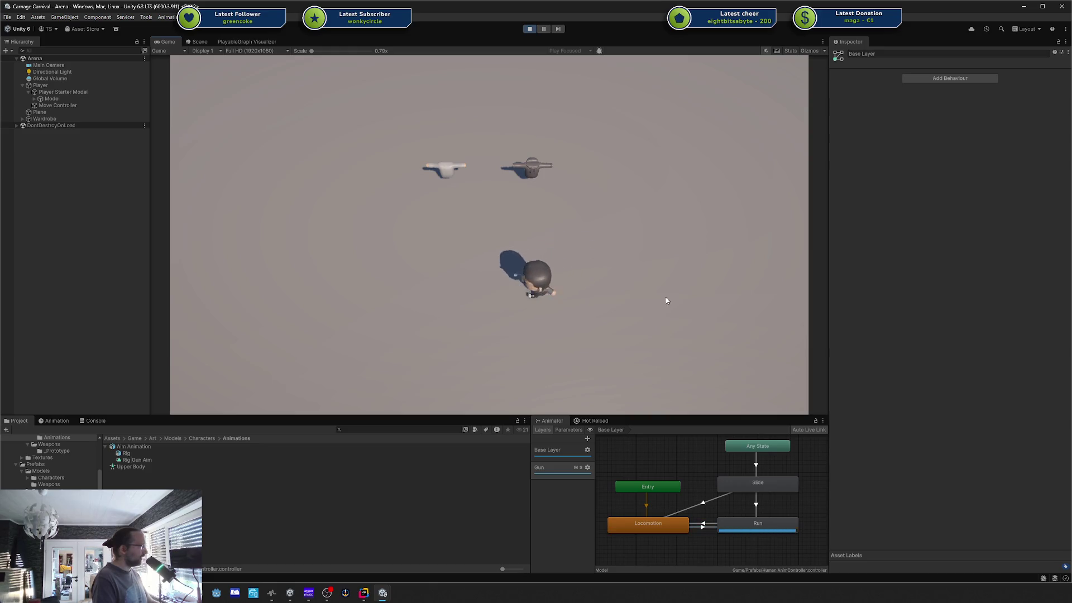
pyautogui.press('w')
pyautogui.press('d')
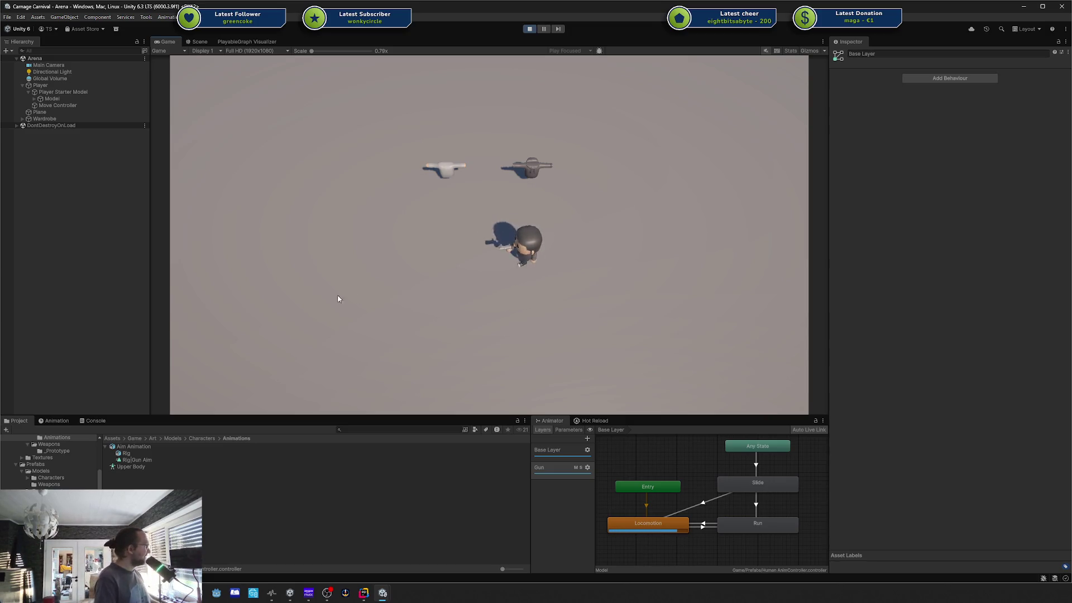
# Step: Stop play mode and review the Locomotion and Run states' settings
pyautogui.click(529, 28)
pyautogui.click(668, 529)
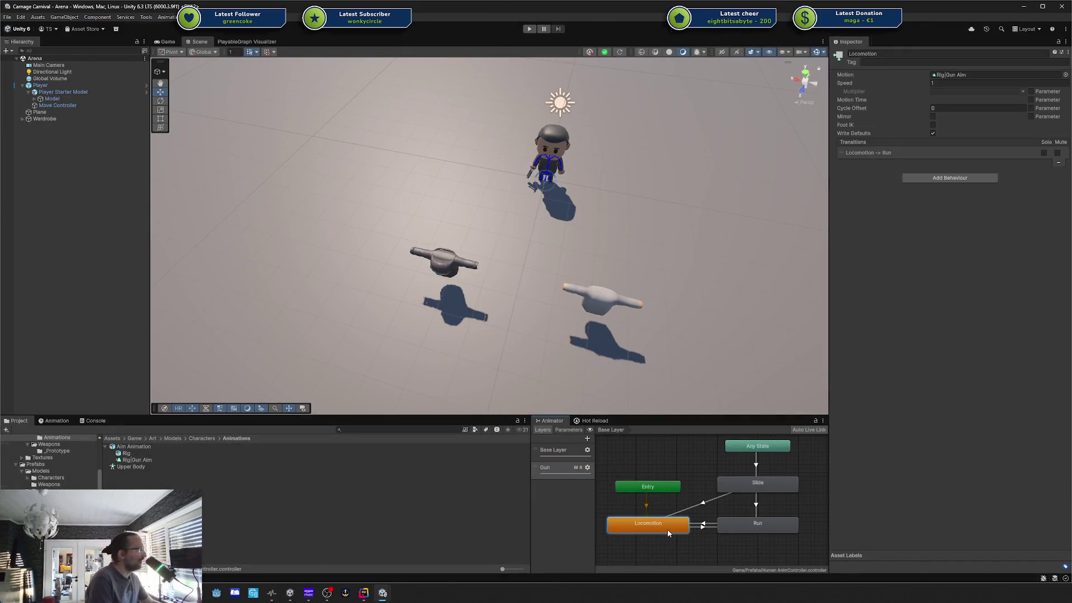
pyautogui.click(729, 532)
pyautogui.click(683, 525)
pyautogui.click(657, 461)
# Step: Rename the Upper Body avatar mask to 'Gun Layer'
pyautogui.click(126, 466)
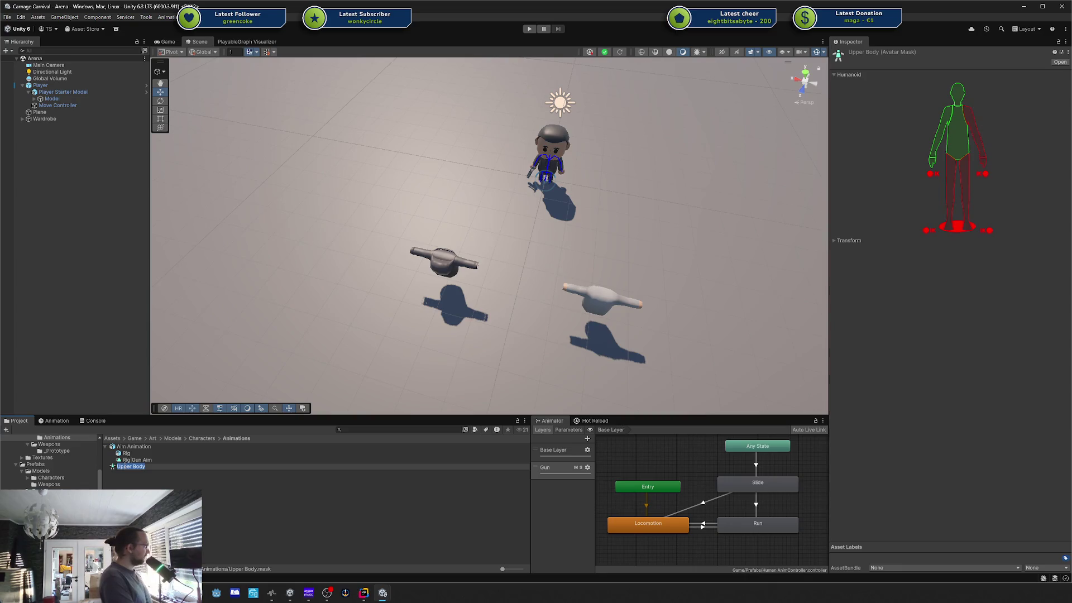
pyautogui.write('Human')
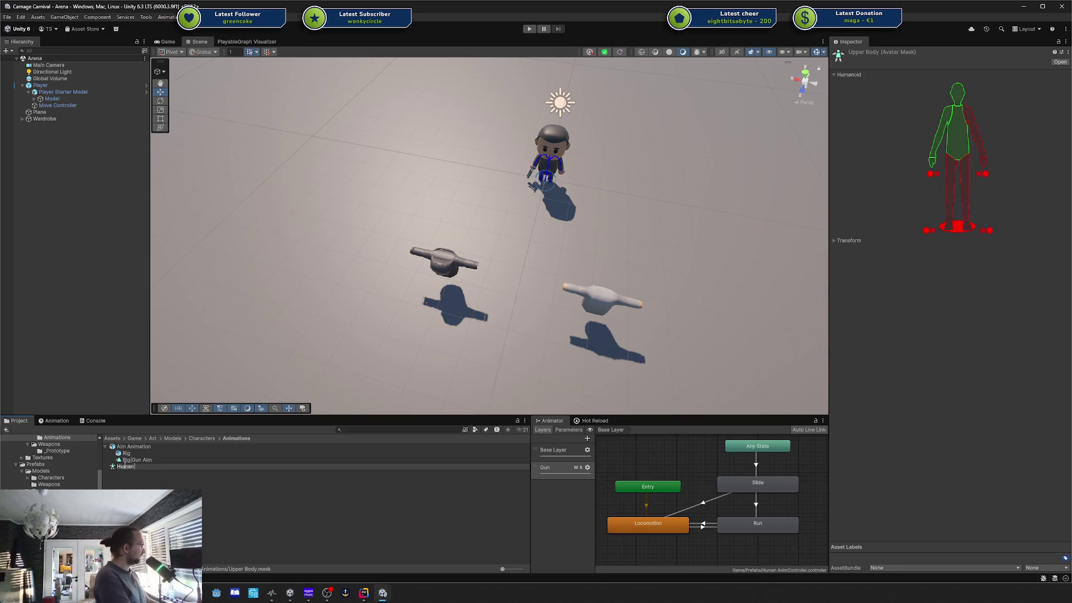
pyautogui.press('BackSpace')
pyautogui.press('BackSpace')
pyautogui.press('BackSpace')
pyautogui.write('Gun Laye')
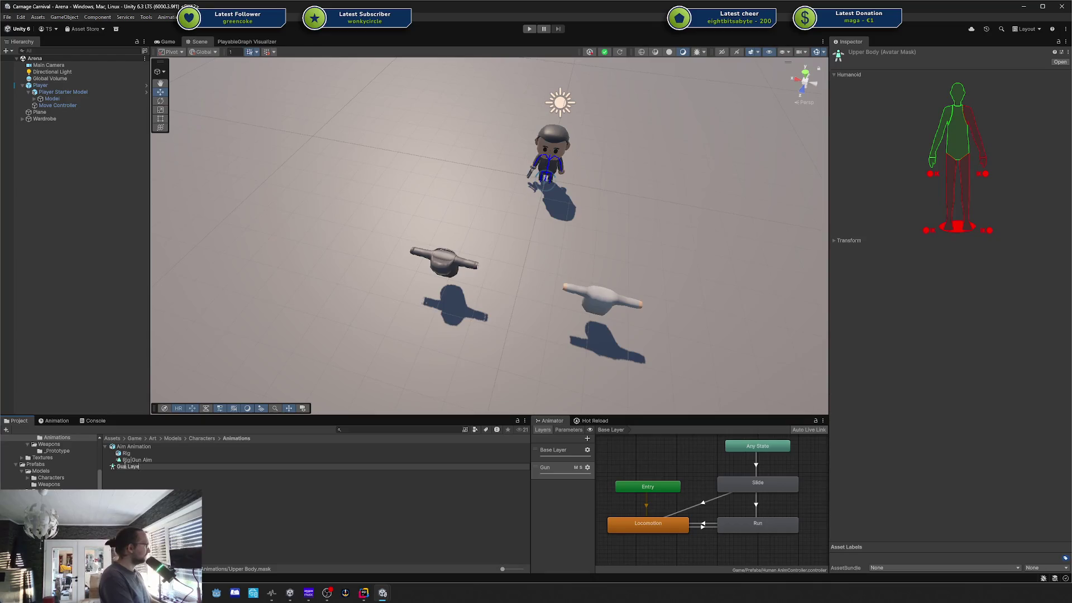
pyautogui.write('r')
pyautogui.press('Return')
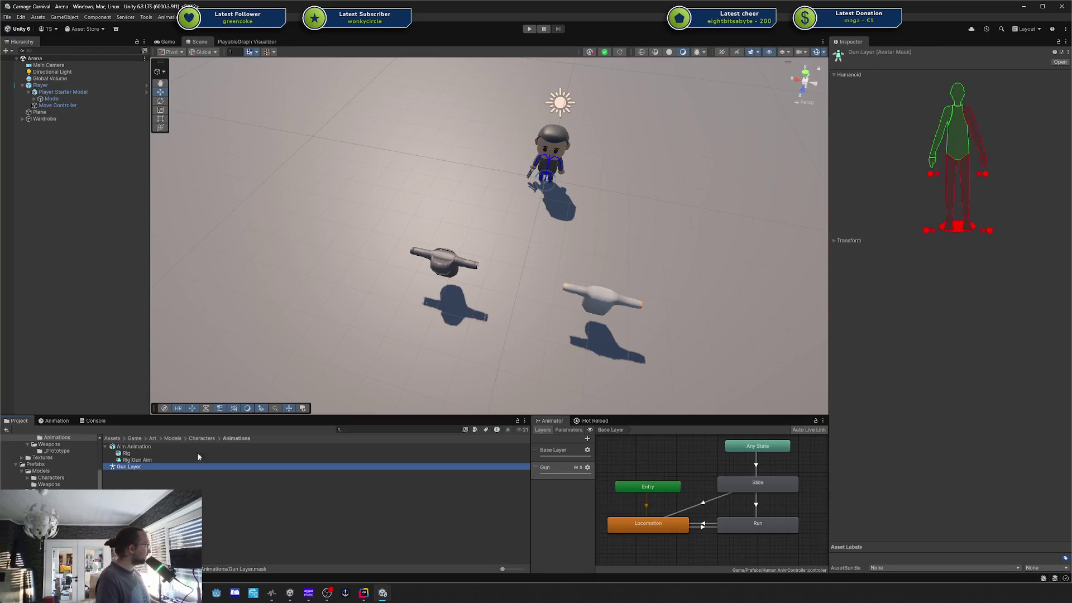
# Step: Check the renamed Gun Layer mask alongside the Gun animator layer and Rig|Gun Aim clip
pyautogui.scroll(3, 56, 480)
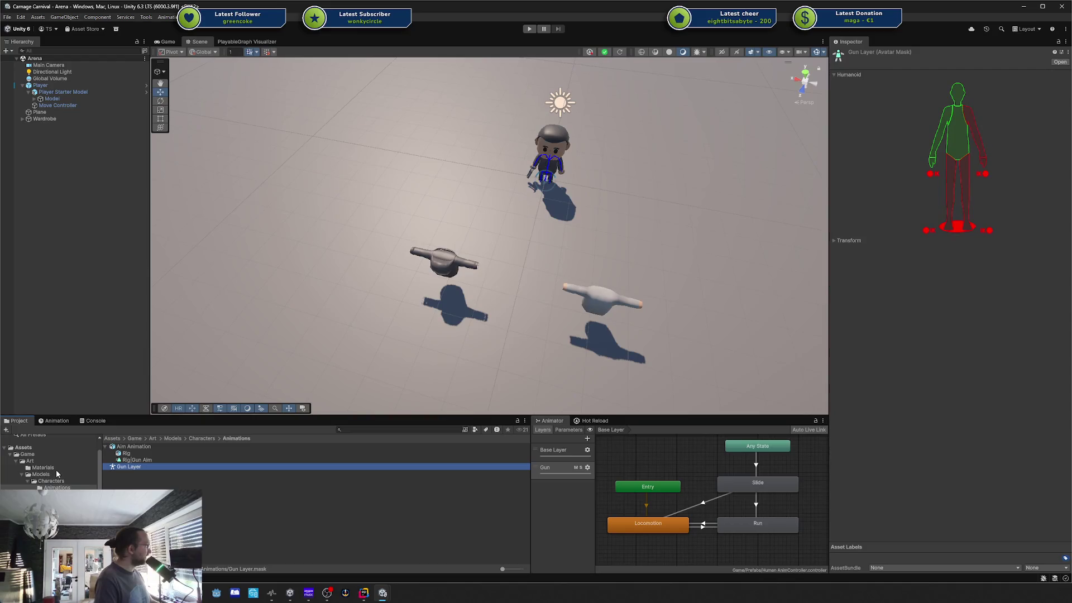
pyautogui.rightClick(56, 470)
pyautogui.click(226, 477)
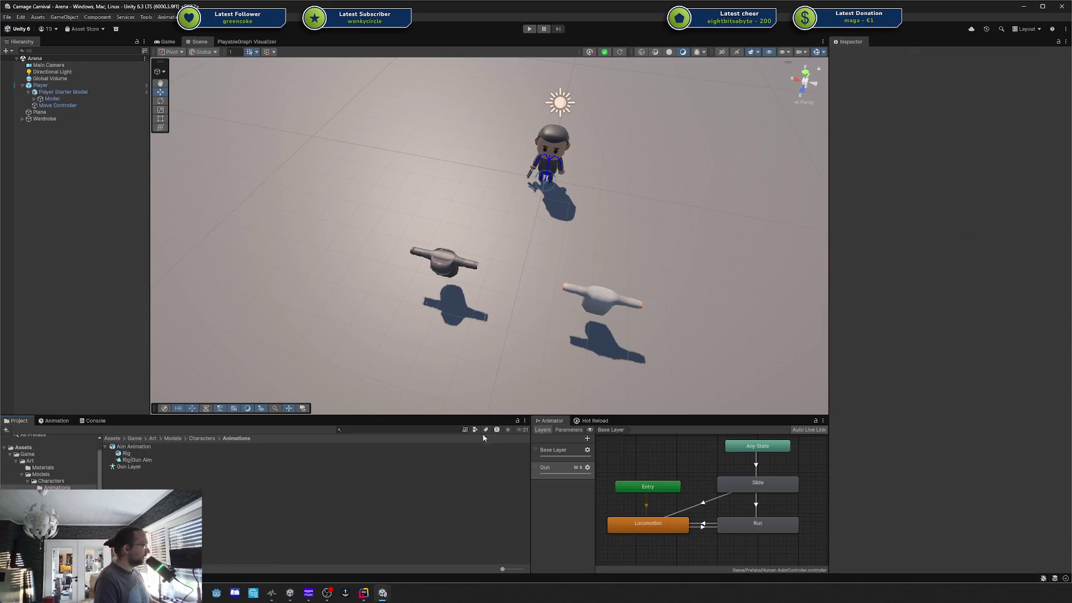
pyautogui.click(557, 474)
pyautogui.click(215, 460)
pyautogui.click(192, 467)
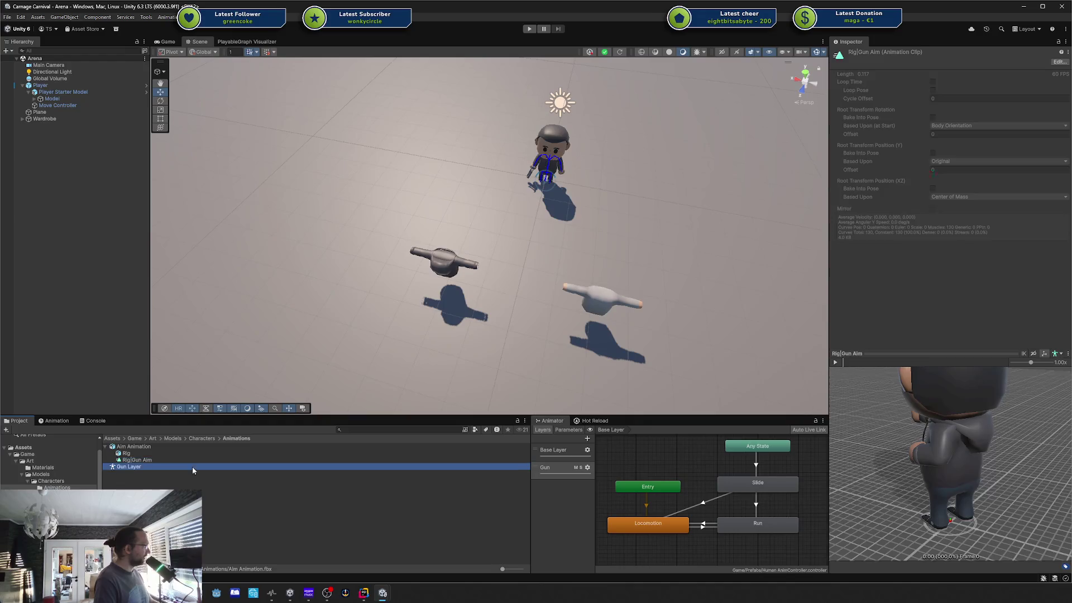
pyautogui.click(406, 467)
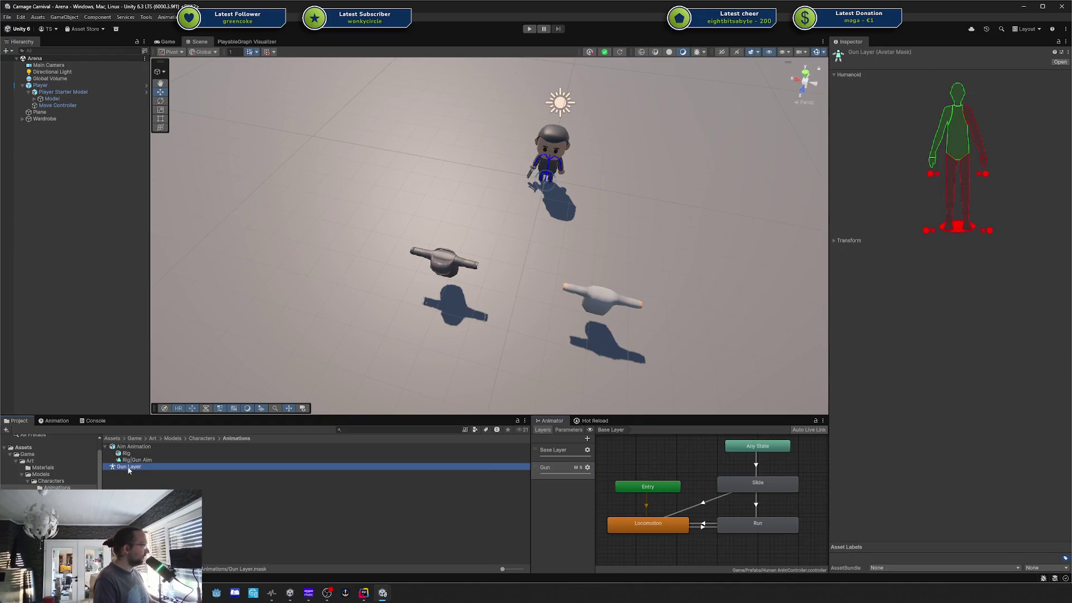
pyautogui.press('Escape')
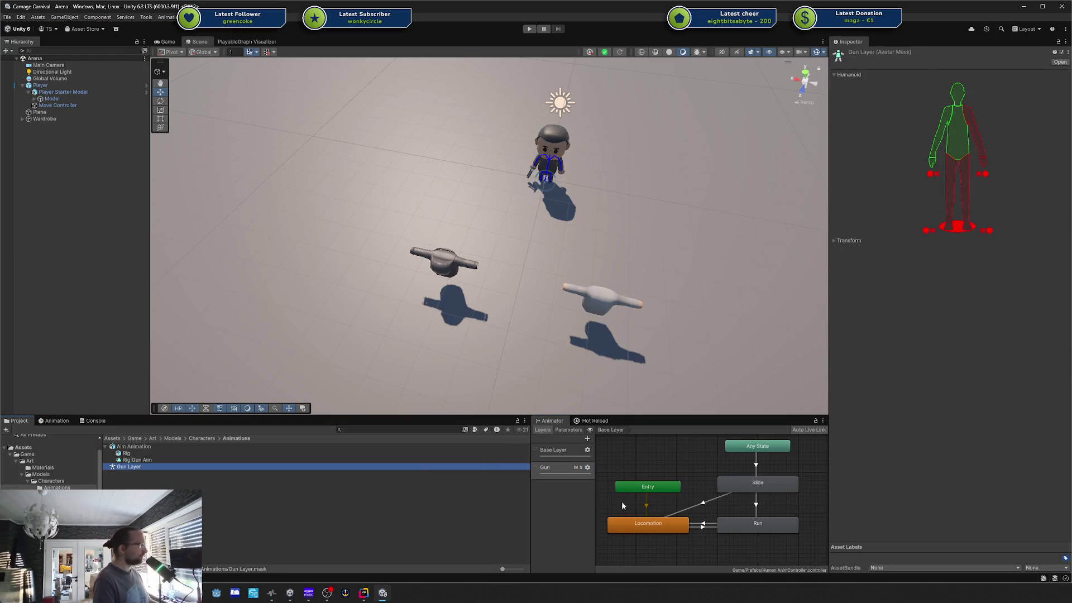
pyautogui.click(622, 501)
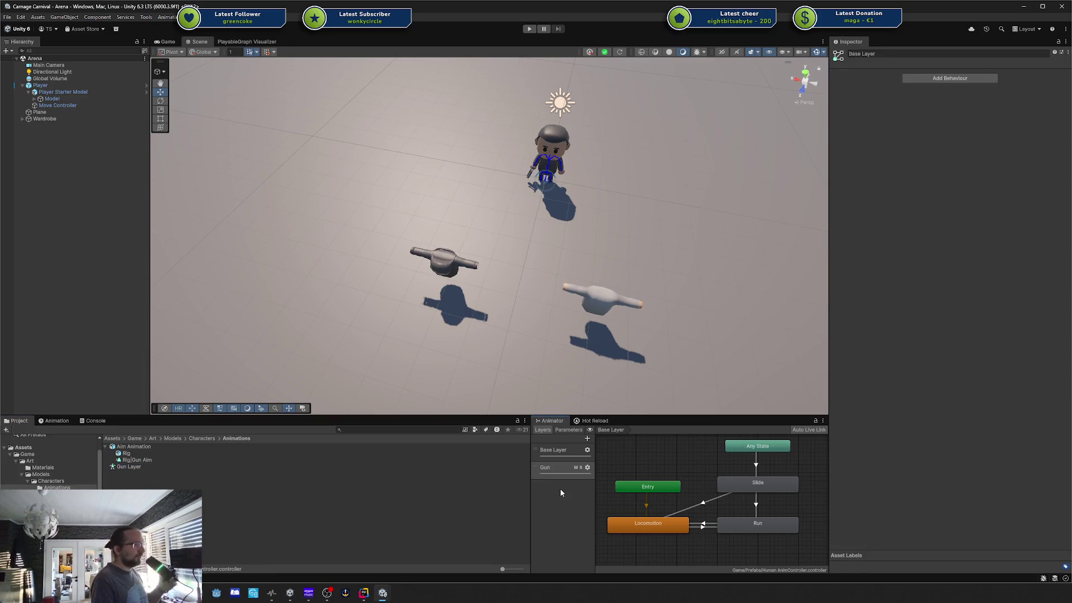
pyautogui.click(549, 466)
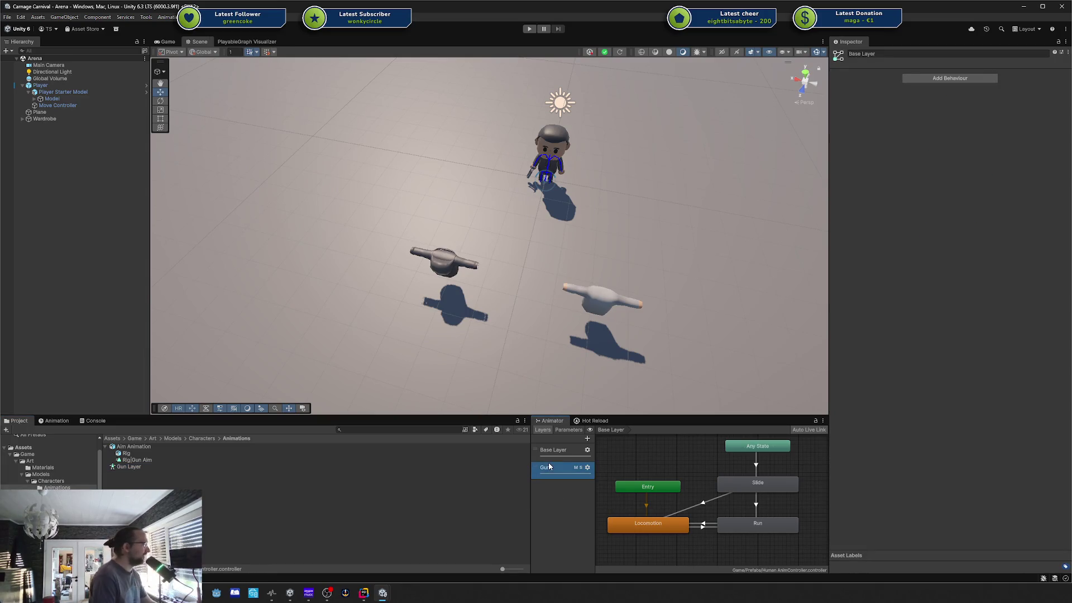
pyautogui.click(587, 467)
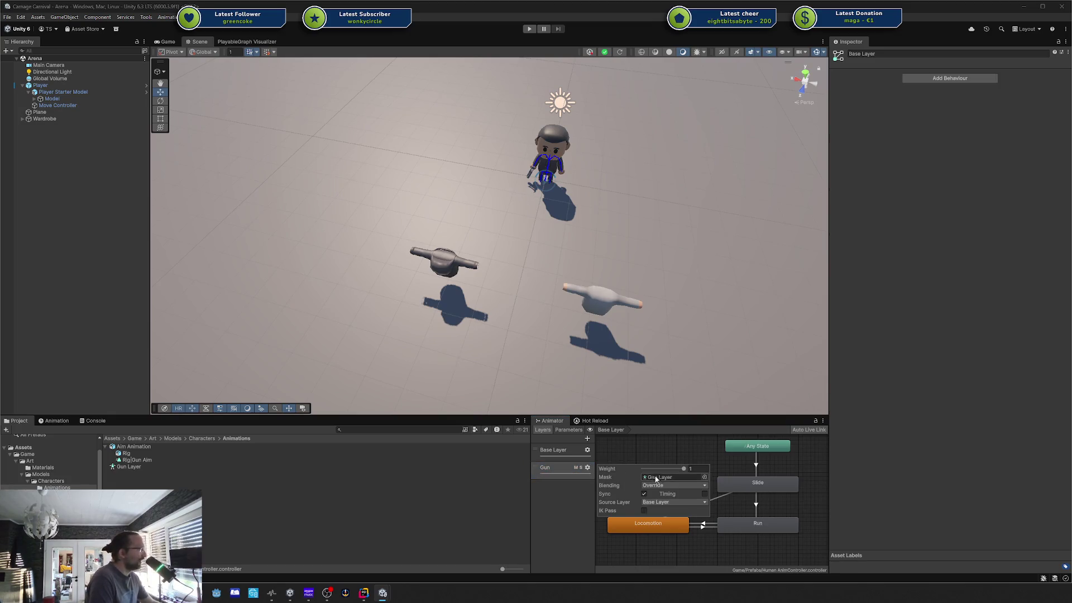
pyautogui.click(683, 471)
pyautogui.click(560, 508)
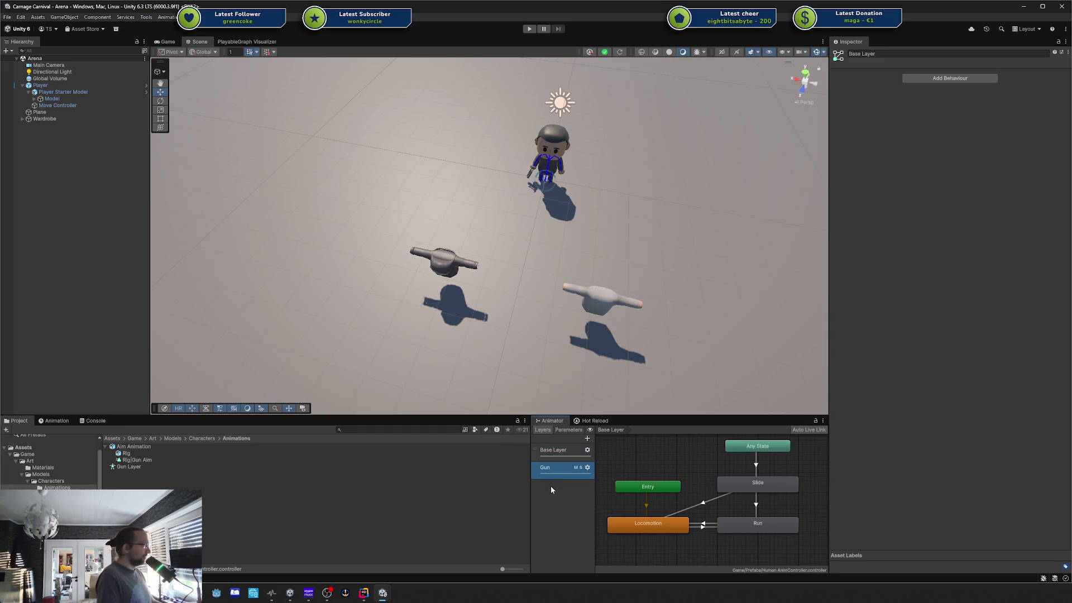
pyautogui.click(557, 472)
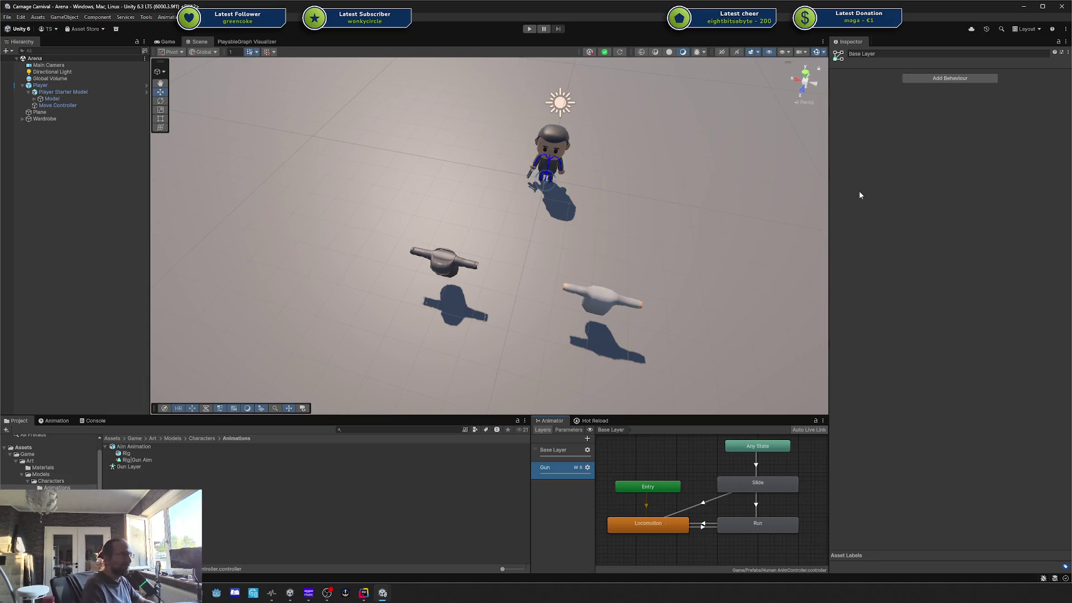
pyautogui.click(363, 593)
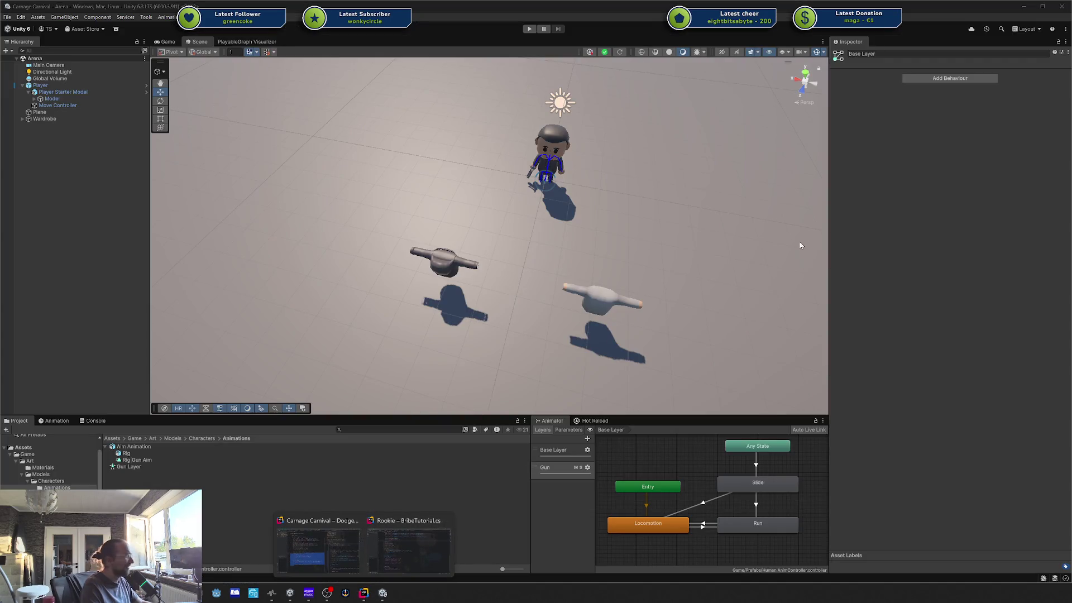
# Step: Open Player Starter Model, enter its nested Base Human Model, select Model, then switch to Rider
pyautogui.click(922, 268)
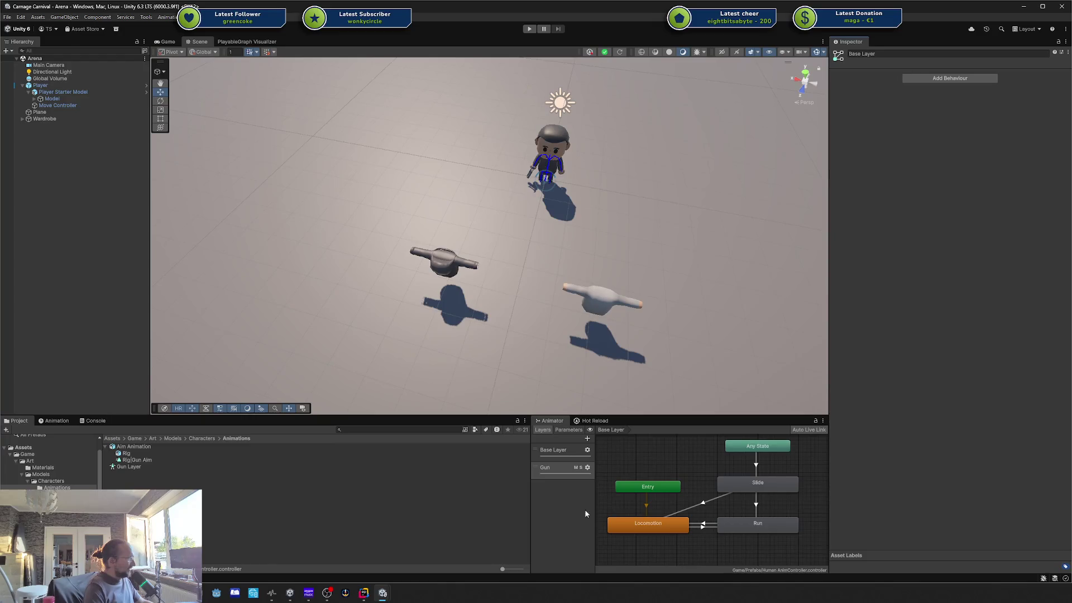
pyautogui.click(270, 503)
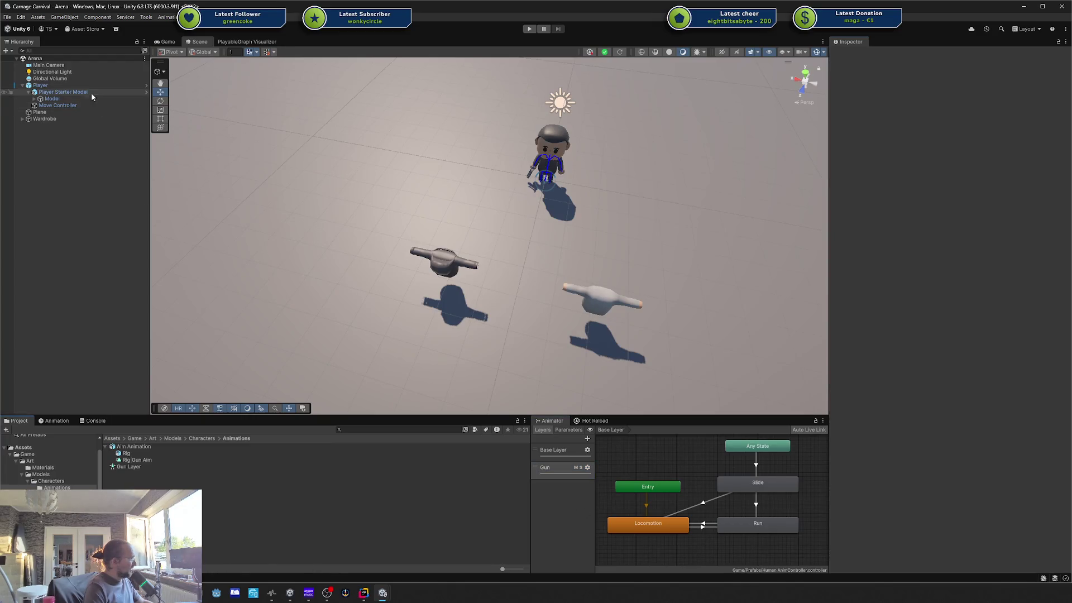
pyautogui.click(147, 92)
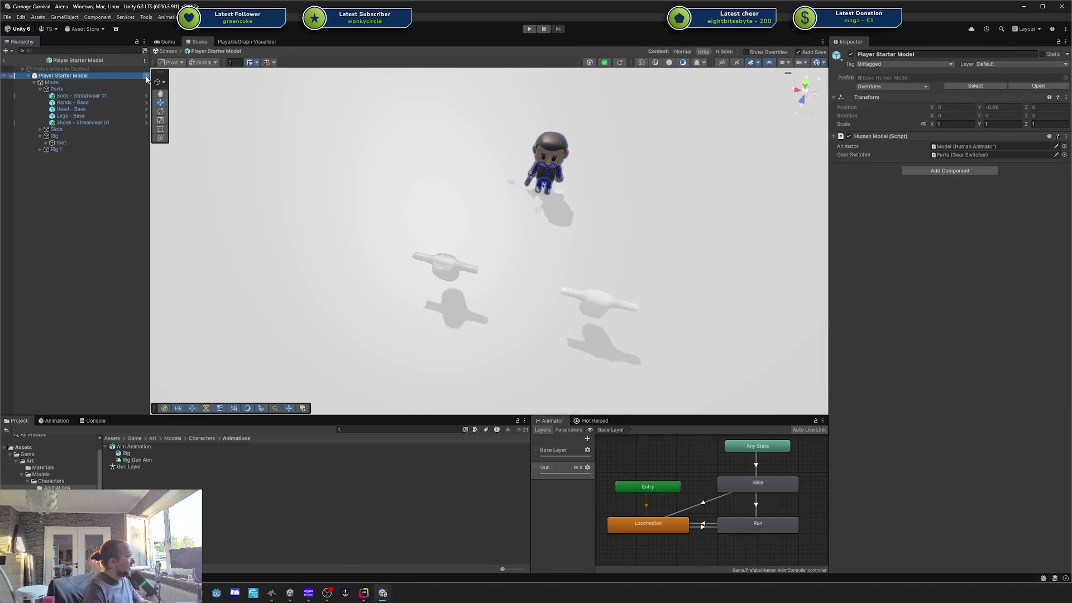
pyautogui.click(146, 76)
pyautogui.click(101, 82)
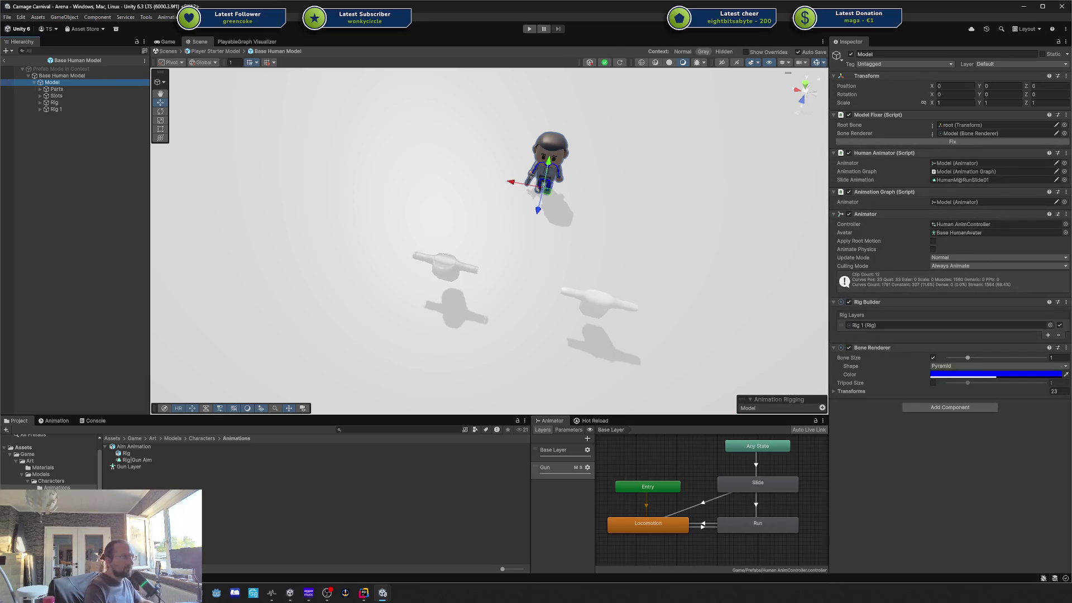
pyautogui.hotkey('alt', 'Tab')
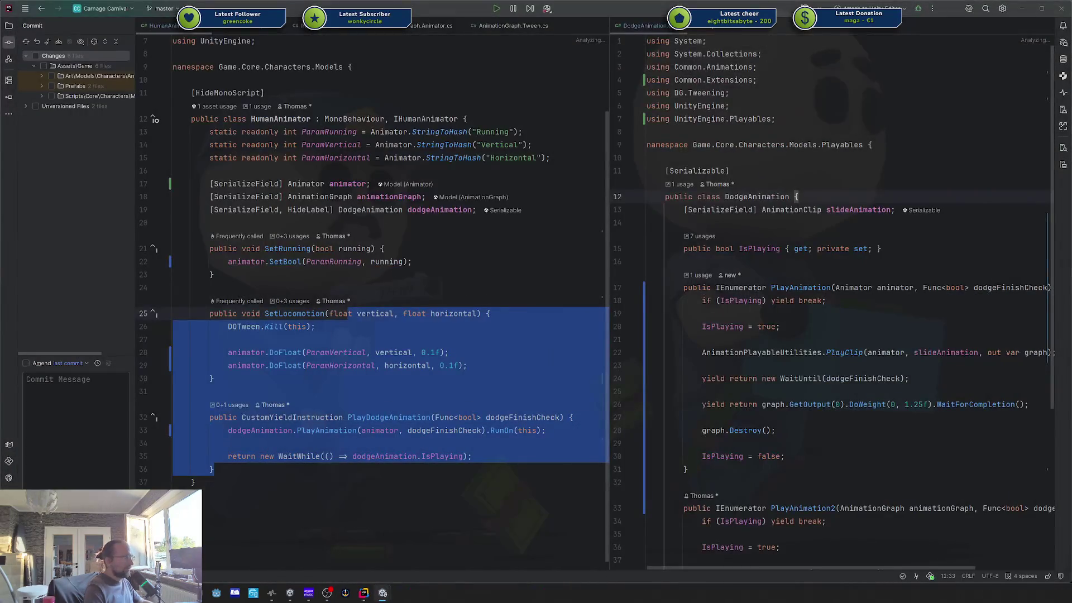
pyautogui.hotkey('alt', 'Tab')
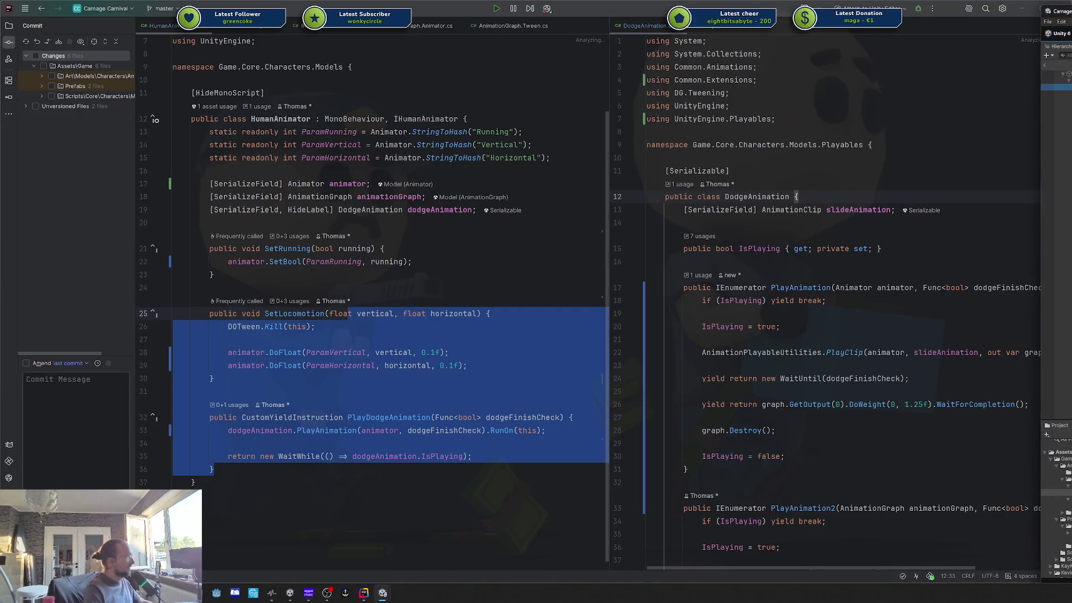
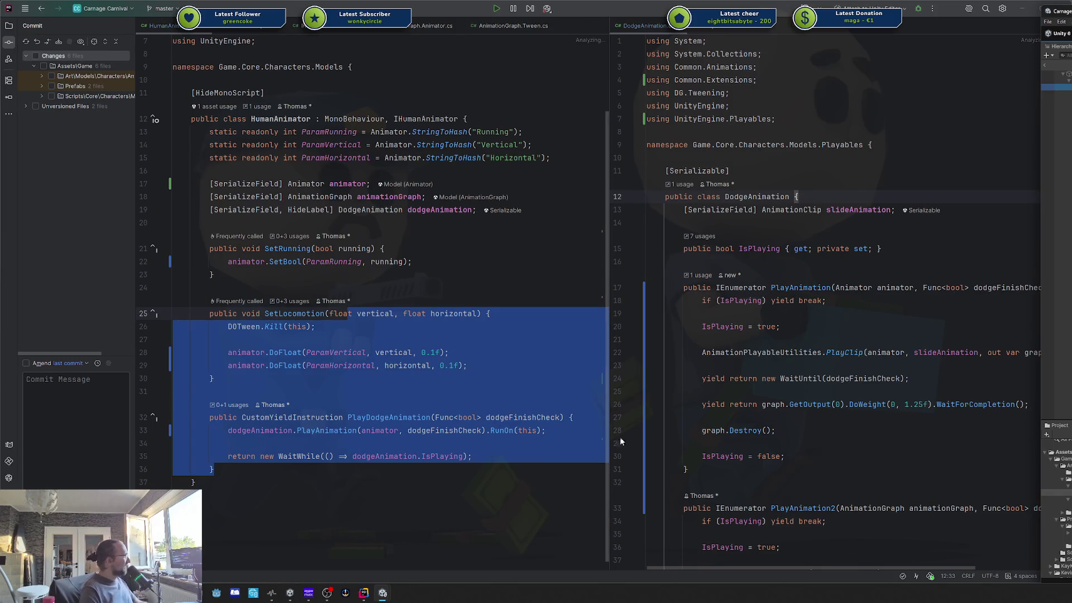
# Step: Clear the code selection, show the Unity project's file tree, and widen its panel
pyautogui.click(540, 418)
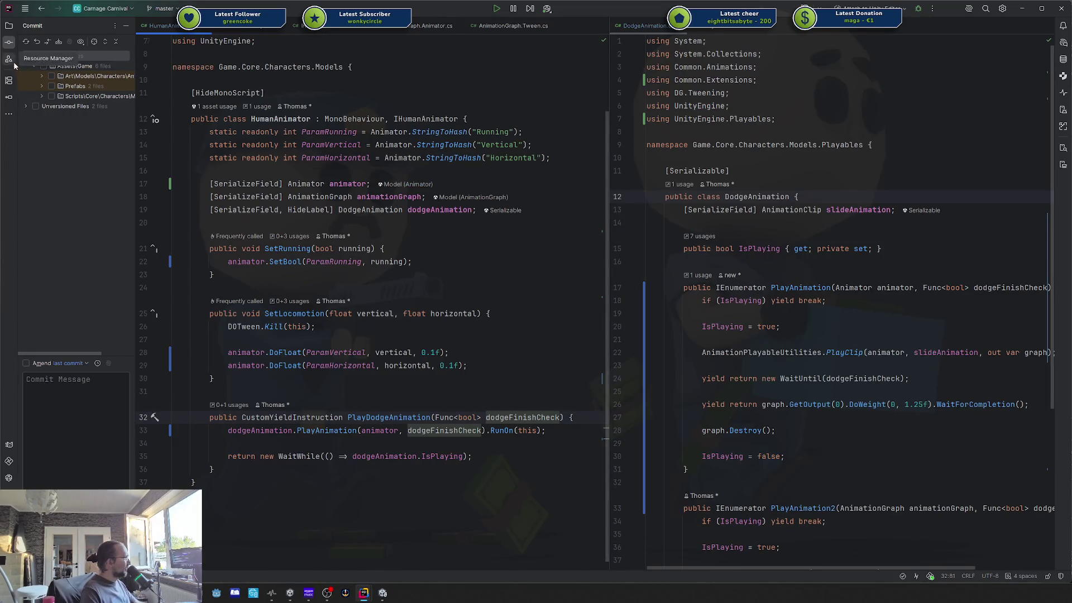
pyautogui.click(8, 26)
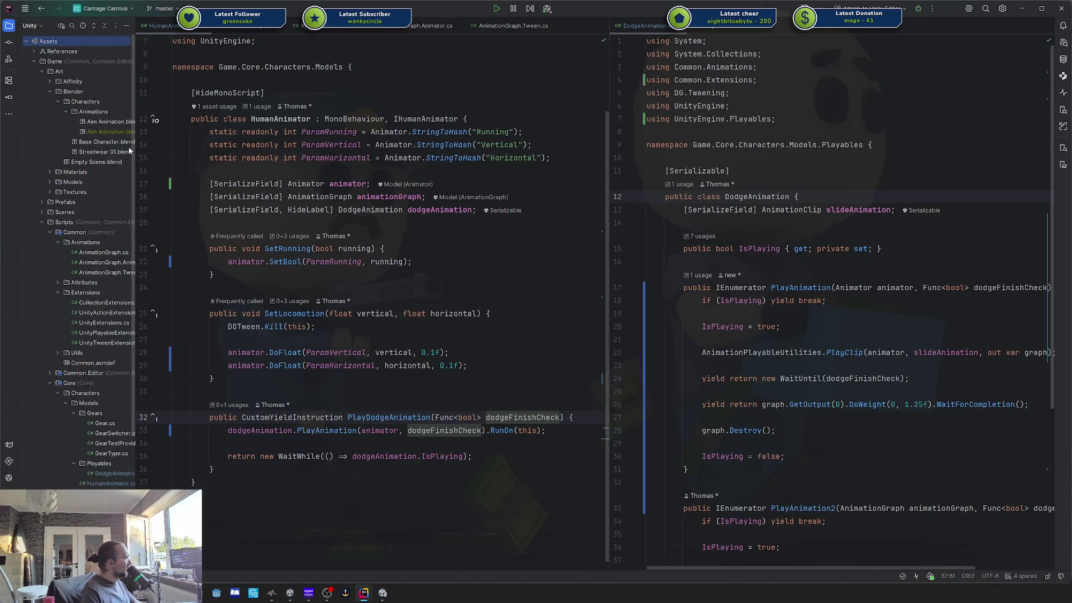
pyautogui.moveTo(136, 144)
pyautogui.mouseDown()
pyautogui.moveTo(260, 162)
pyautogui.moveTo(244, 170)
pyautogui.mouseUp()
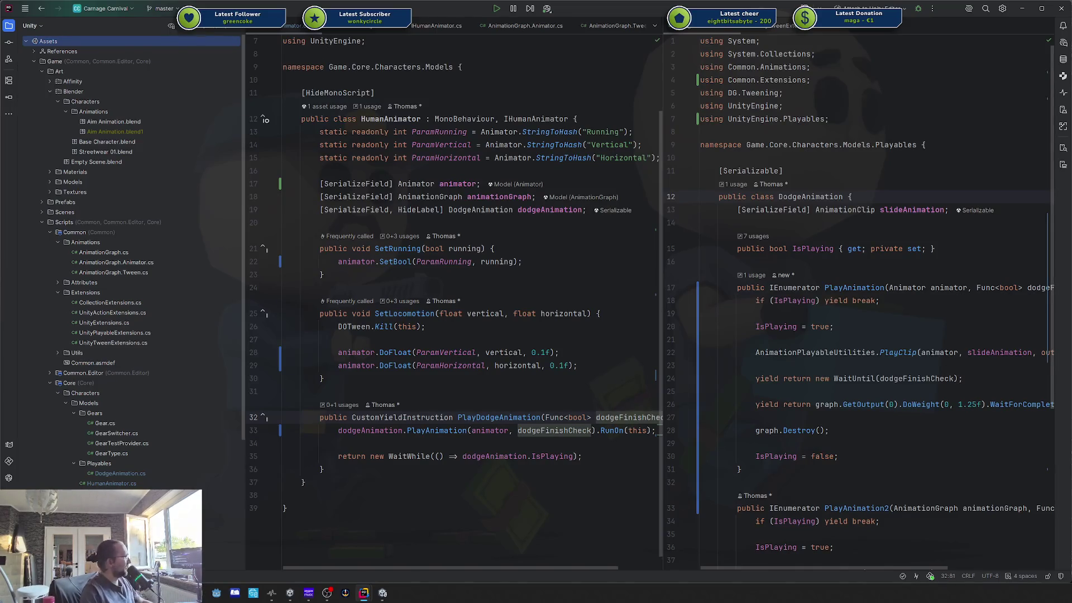
# Step: Put the caret at the end of the DOTween.Kill line and show the overview of all open windows
pyautogui.moveTo(366, 415)
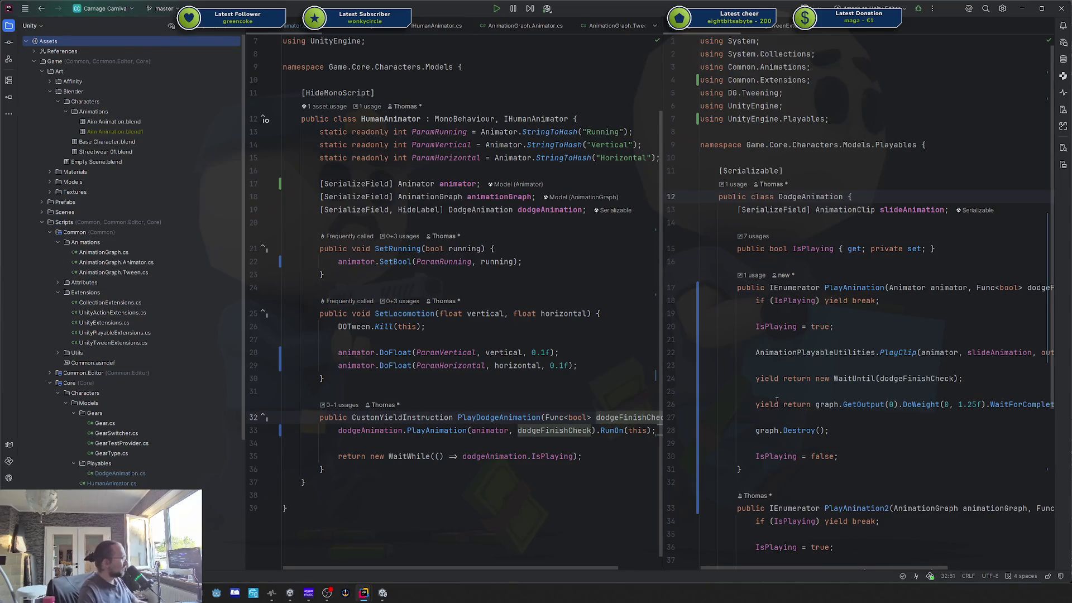
pyautogui.click(524, 328)
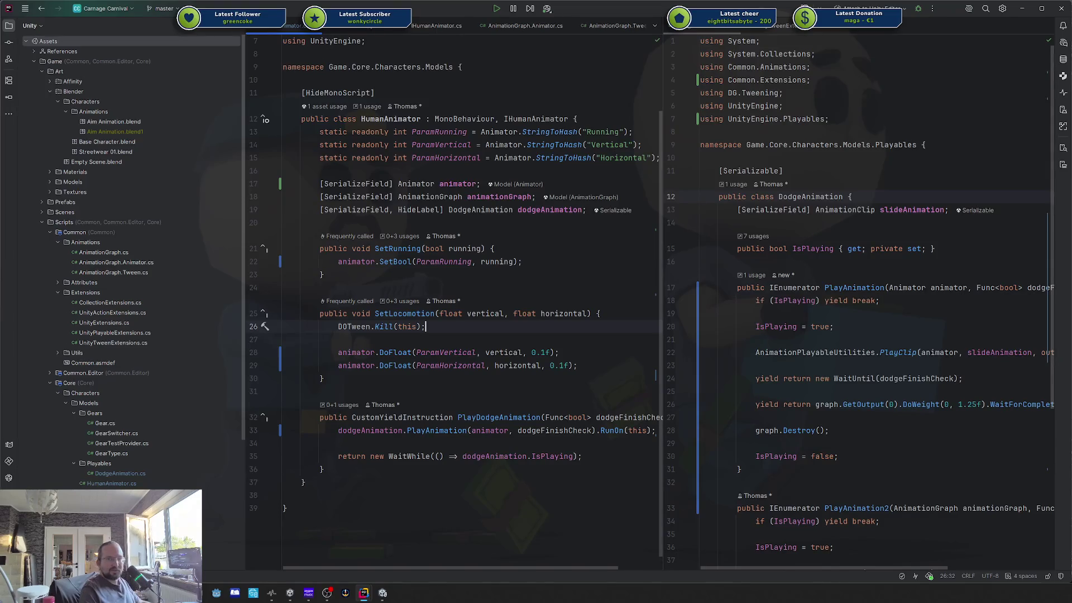
pyautogui.hotkey('alt', 'Tab')
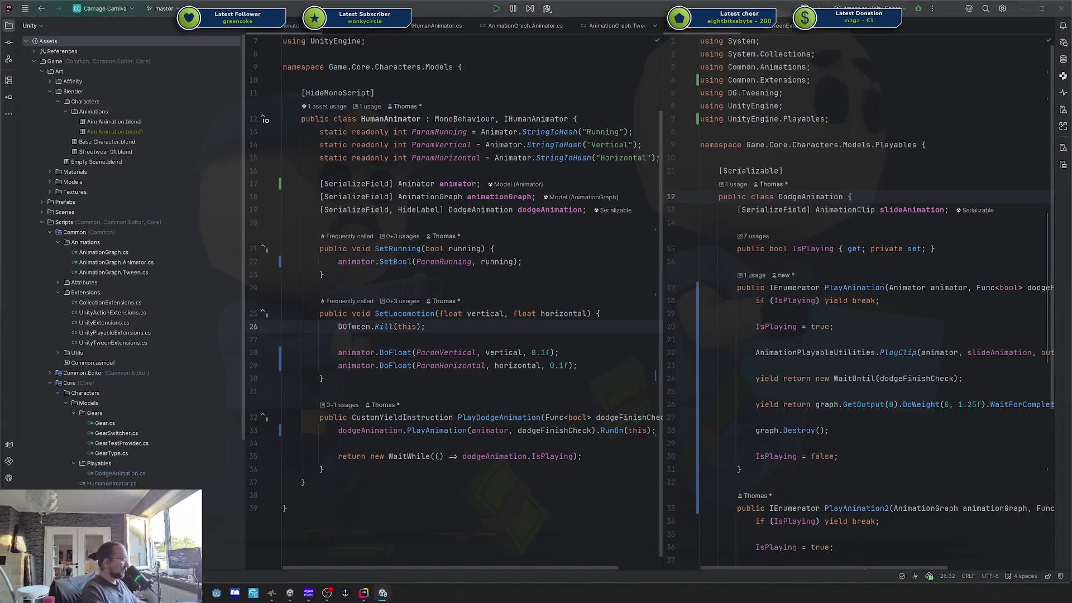
pyautogui.press('super+Tab')
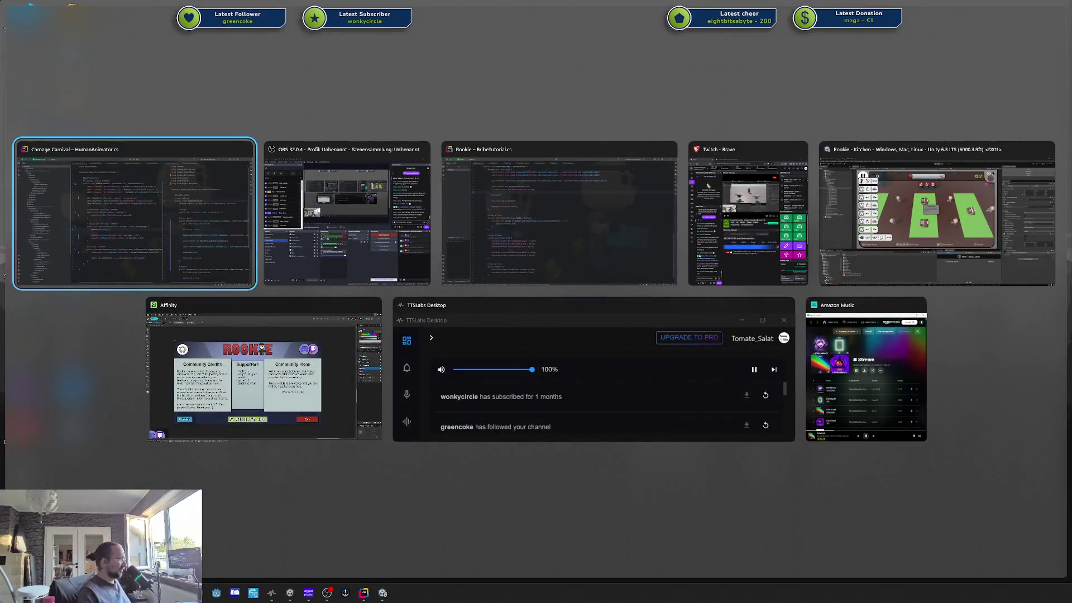
# Step: Return to the Carnage Carnival HumanAnimator.cs window and open DodgeAnimation.cs
pyautogui.click(148, 213)
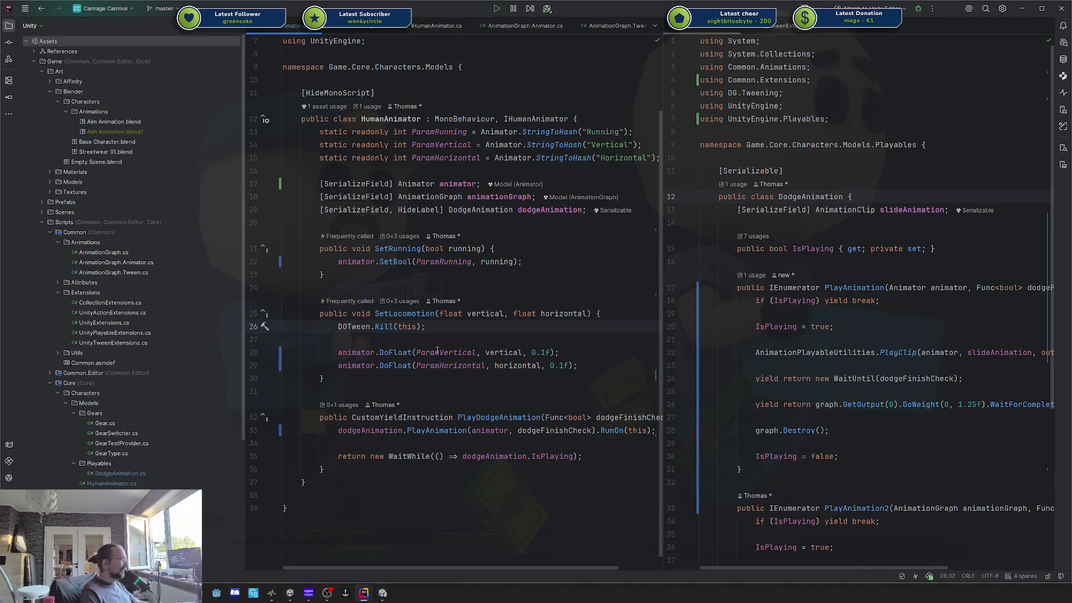
pyautogui.doubleClick(140, 472)
# Step: Insert blank lines below the IsPlaying property to make room for a new method
pyautogui.scroll(-3, 788, 92)
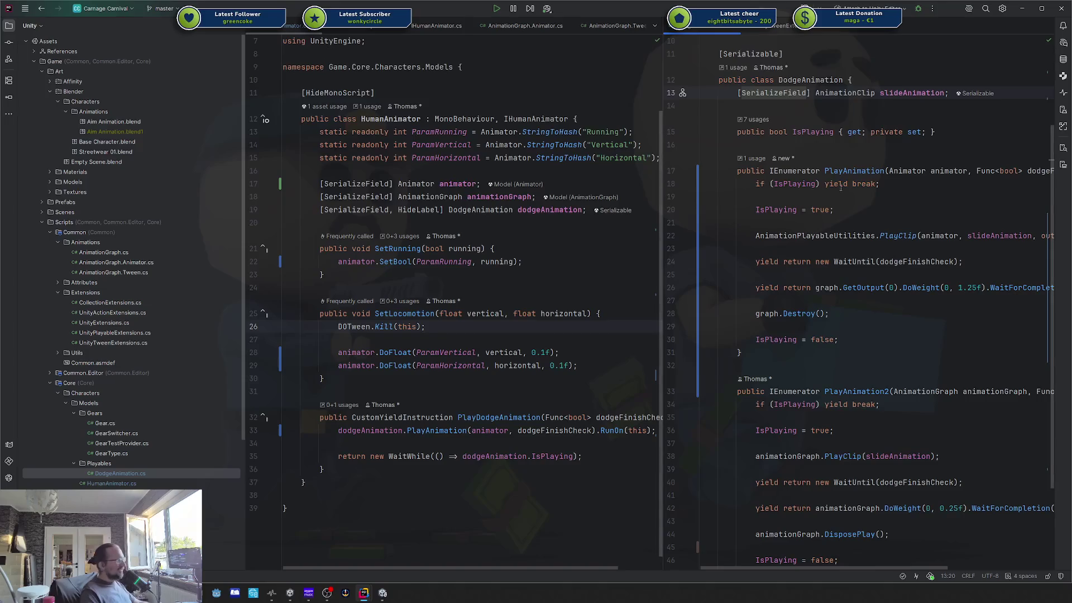
pyautogui.click(835, 149)
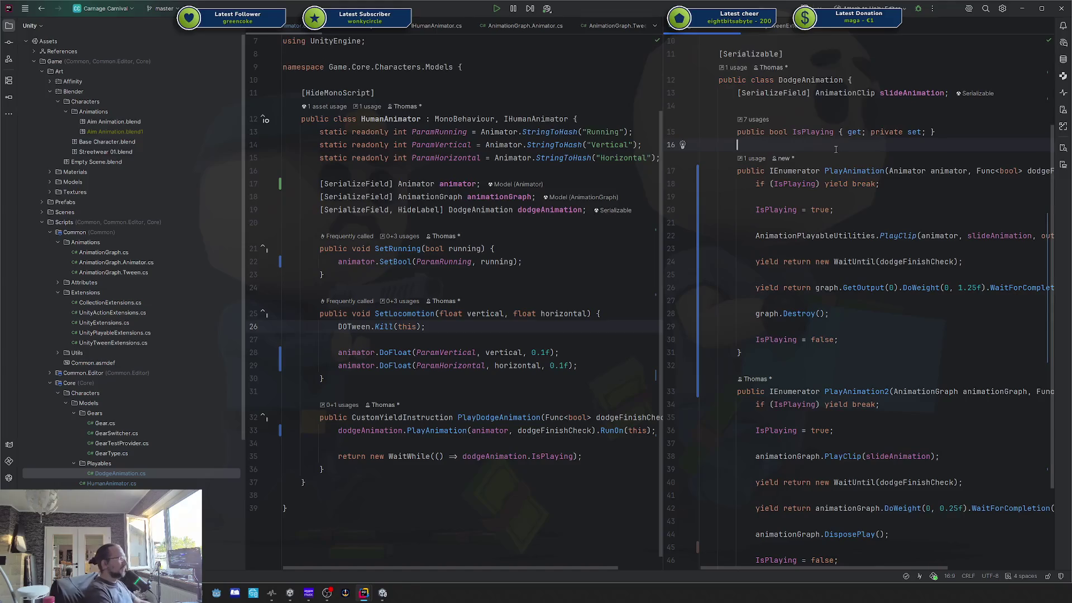
pyautogui.press('Return')
pyautogui.press('Return')
pyautogui.press('Up')
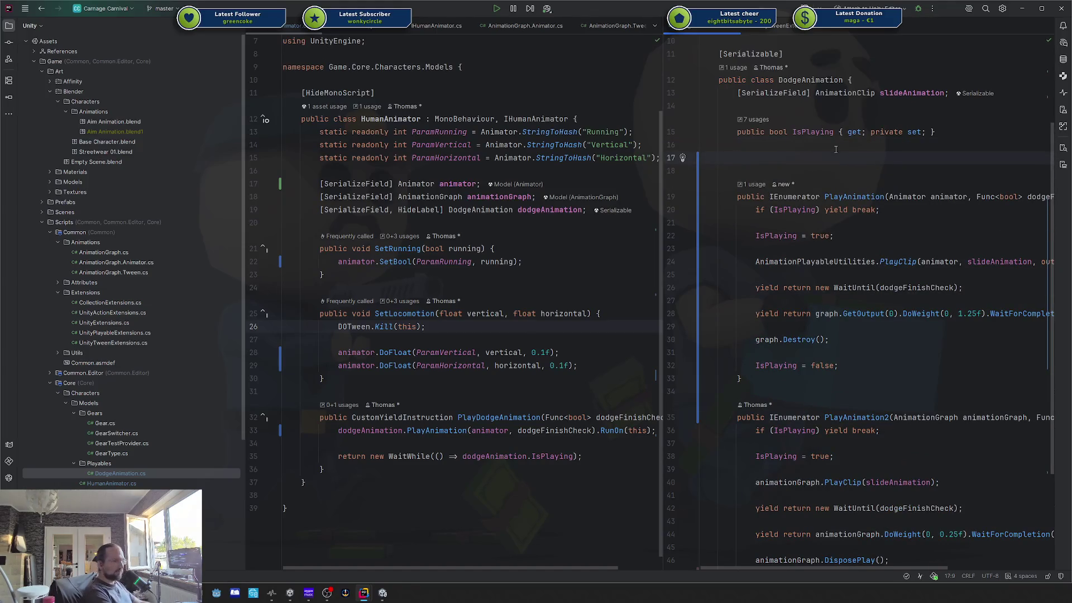
pyautogui.write('public')
pyautogui.press('BackSpace')
pyautogui.press('BackSpace')
pyautogui.press('BackSpace')
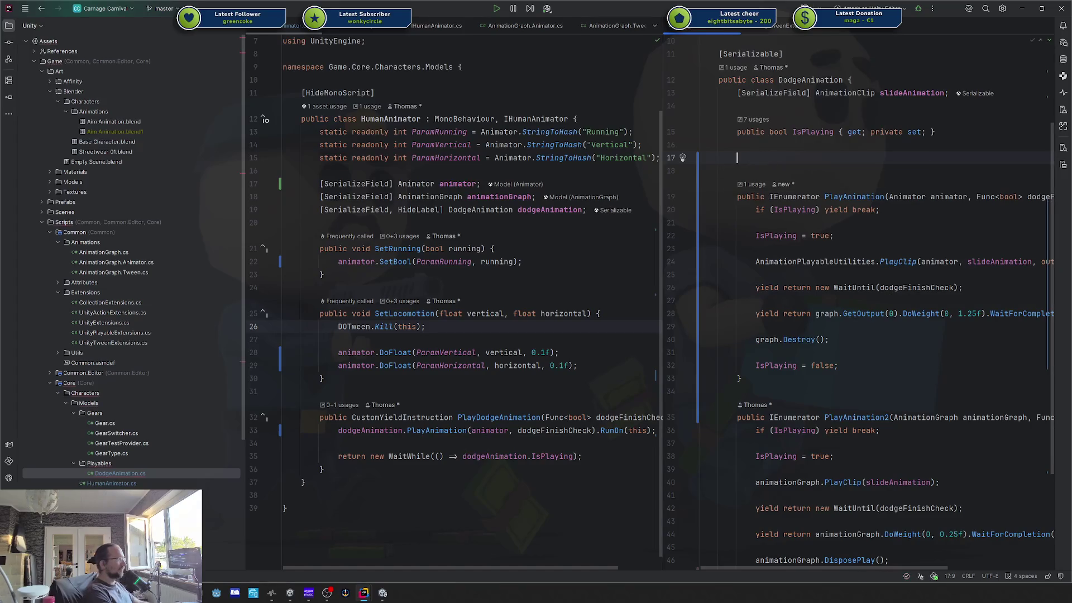
pyautogui.write('public')
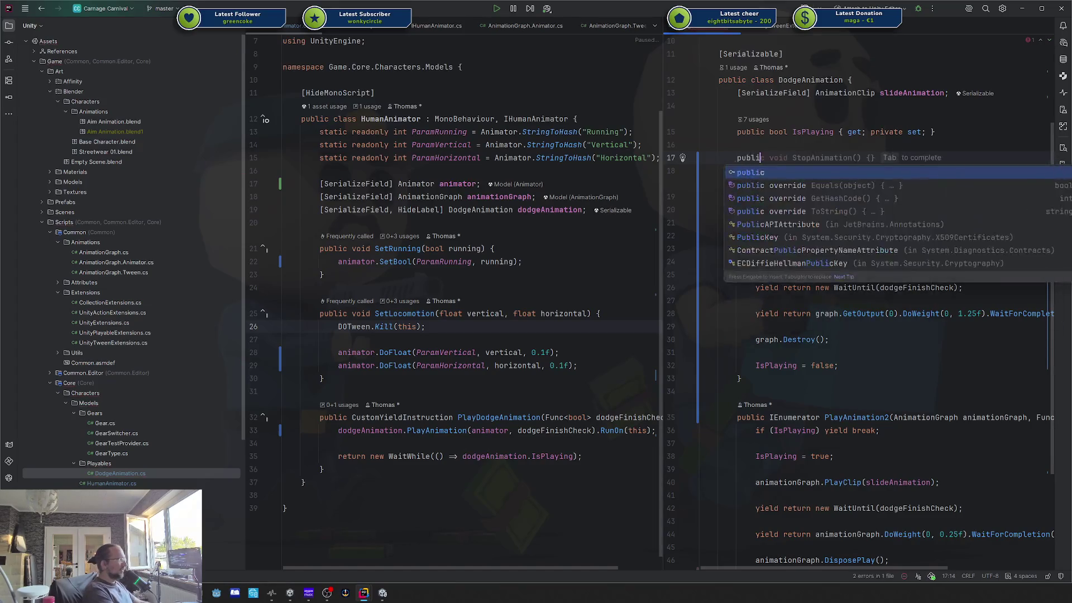
pyautogui.press('BackSpace')
pyautogui.press('BackSpace')
pyautogui.press('BackSpace')
# Step: Rename the methods to PlayAnimationUsingGraph and PlayAnimationStillUsingPlayables, then start a public IEnumerator declaration
pyautogui.click(889, 417)
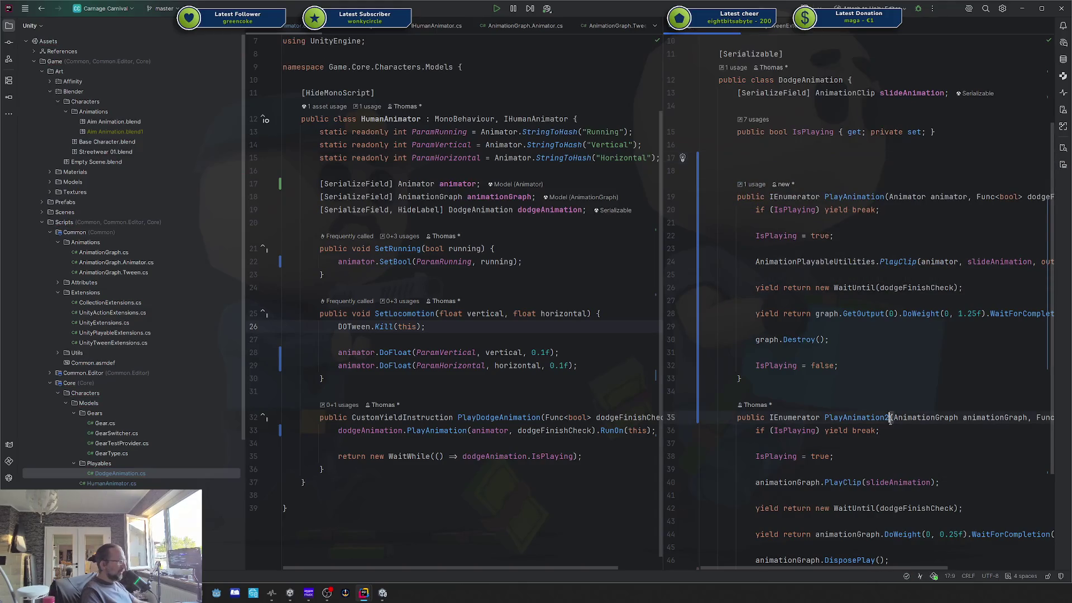
pyautogui.press('BackSpace')
pyautogui.write('UsingGraph')
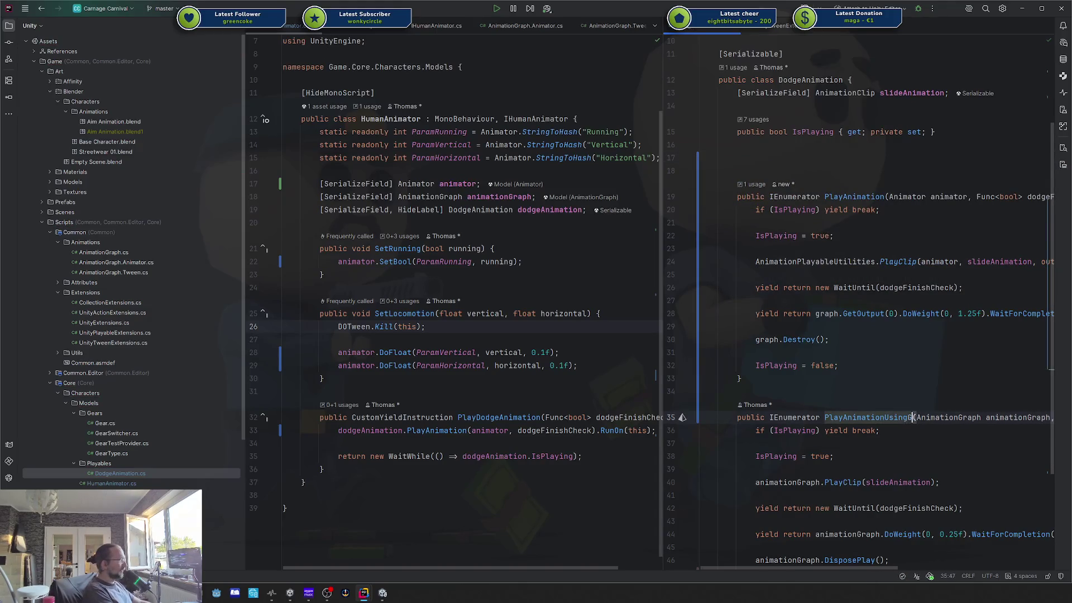
pyautogui.click(884, 197)
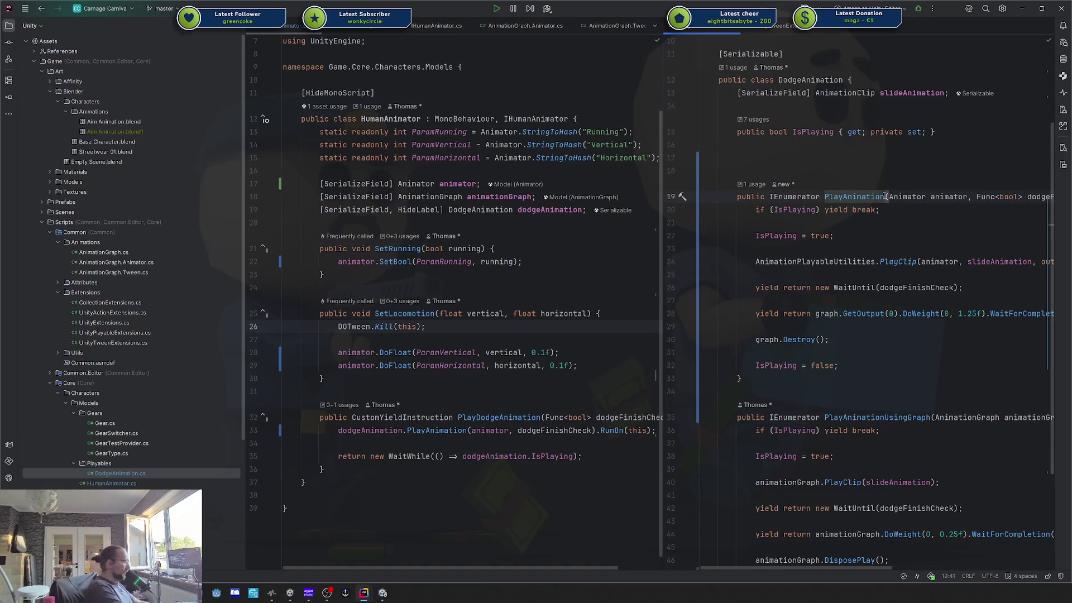
pyautogui.hotkey('shift', 'F6')
pyautogui.write('StillUsingClip')
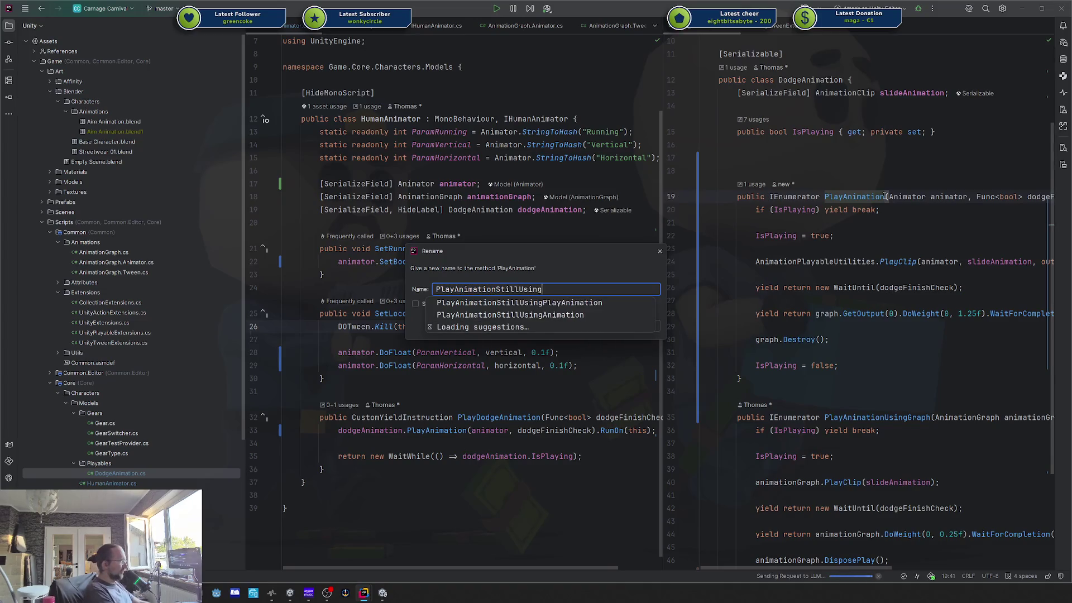
pyautogui.press('Return')
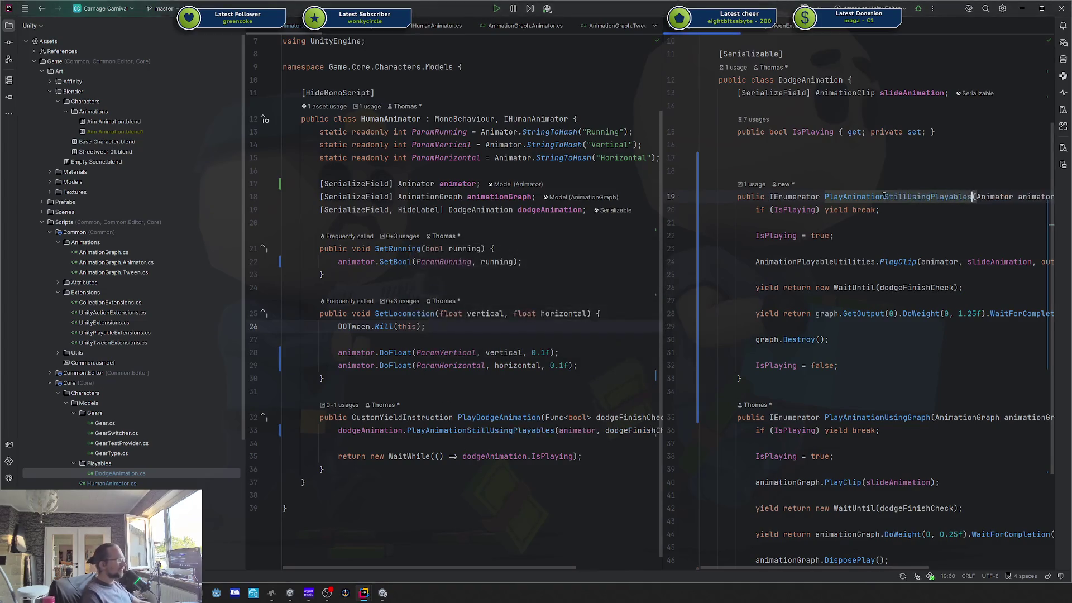
pyautogui.click(815, 157)
pyautogui.write('public Ienumerat')
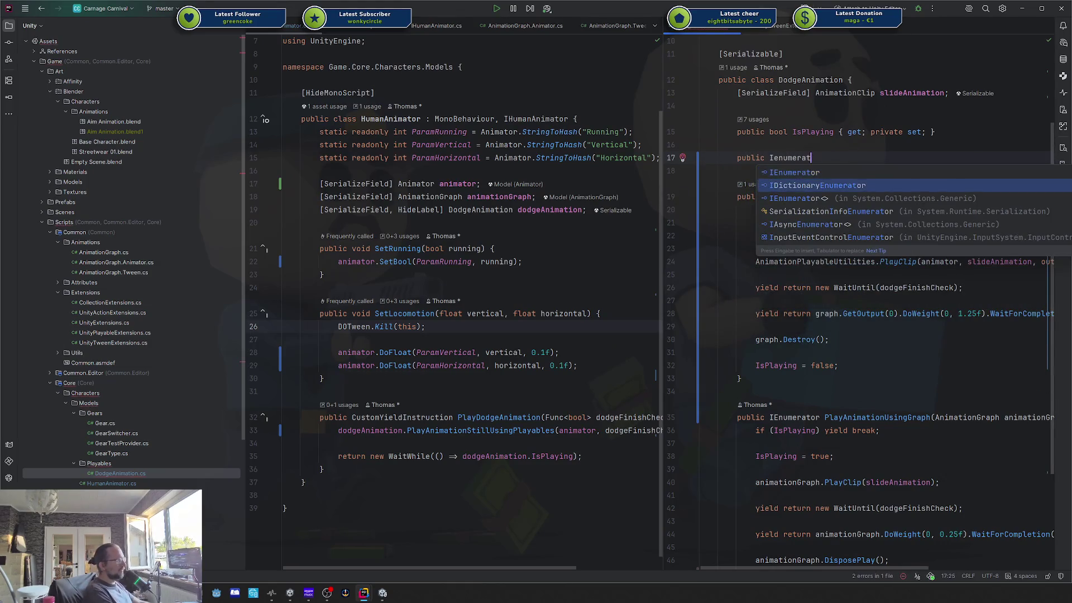
# Step: Complete an empty public IEnumerator PlayAnimation(Animator animator, Func<bool> dodgeFinishCheck) method stub
pyautogui.press('Return')
pyautogui.press('Escape')
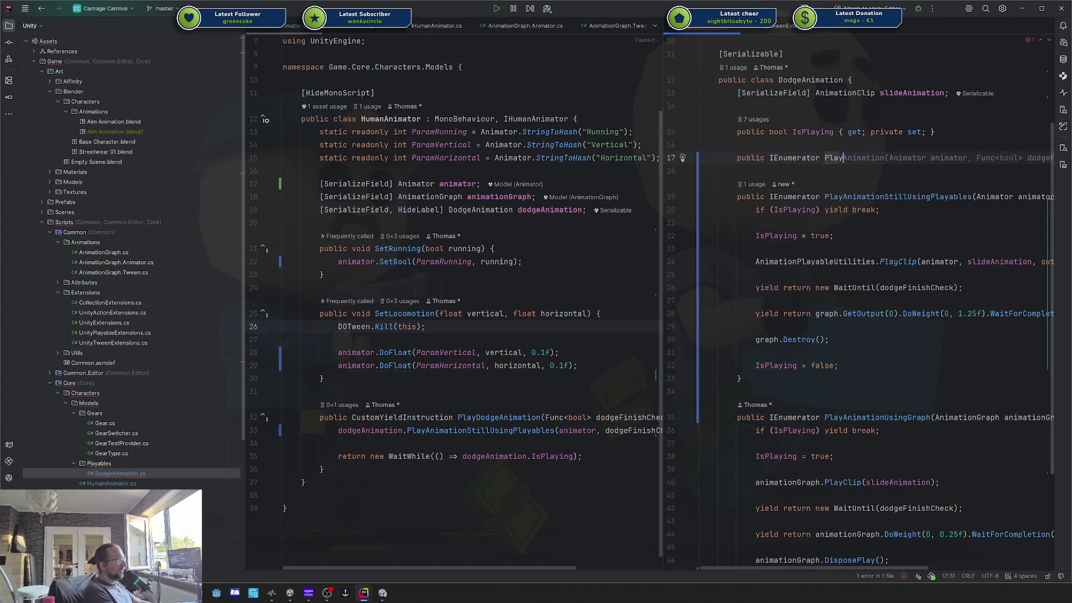
pyautogui.press('Tab')
pyautogui.press('Tab')
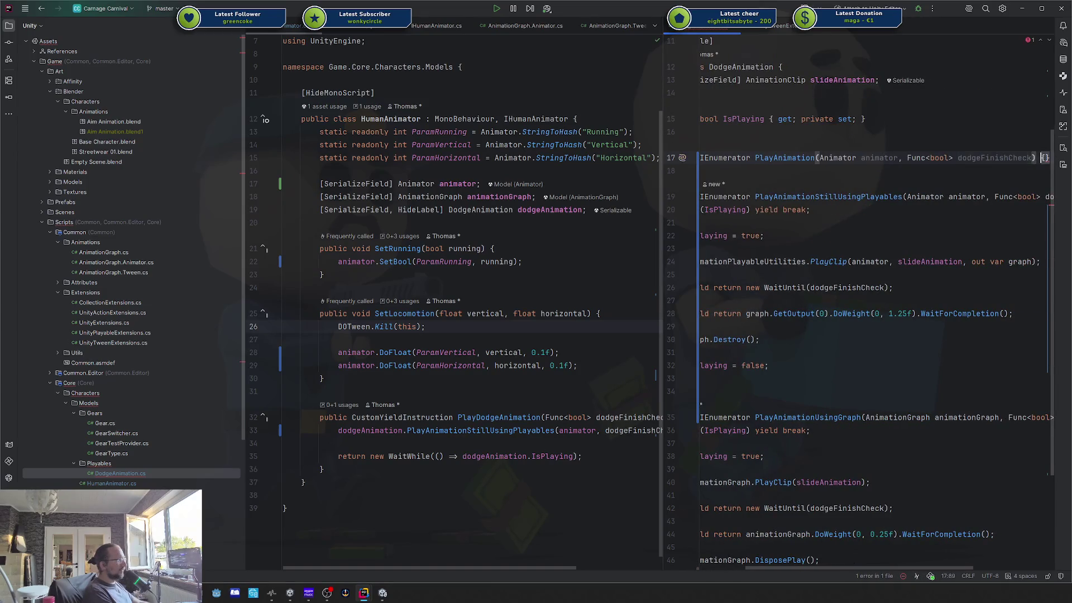
pyautogui.press('Return')
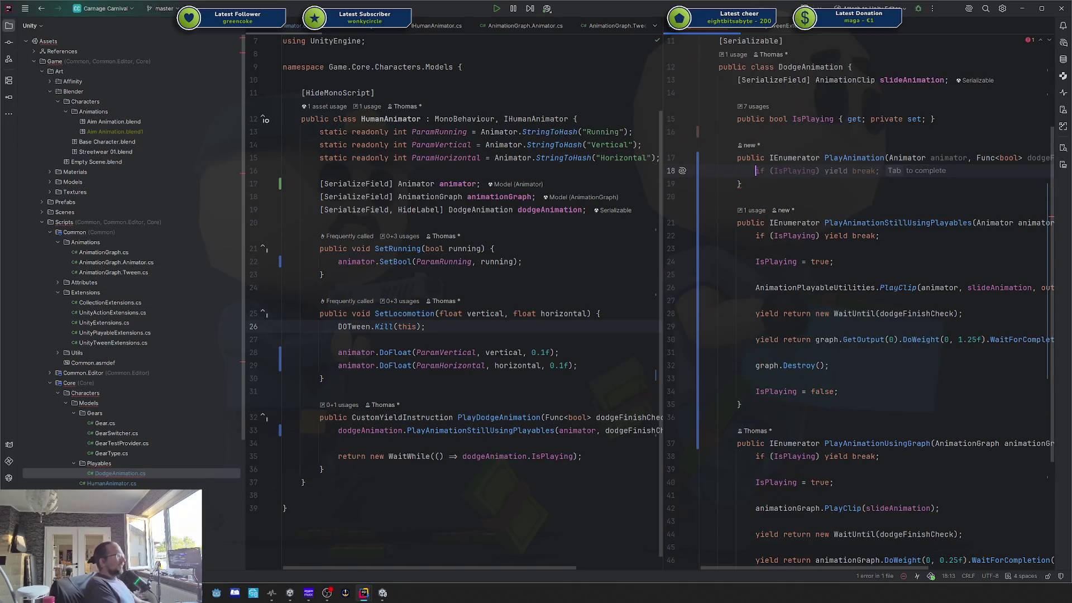
pyautogui.press('Escape')
pyautogui.press('Up')
pyautogui.press('Up')
pyautogui.press('Up')
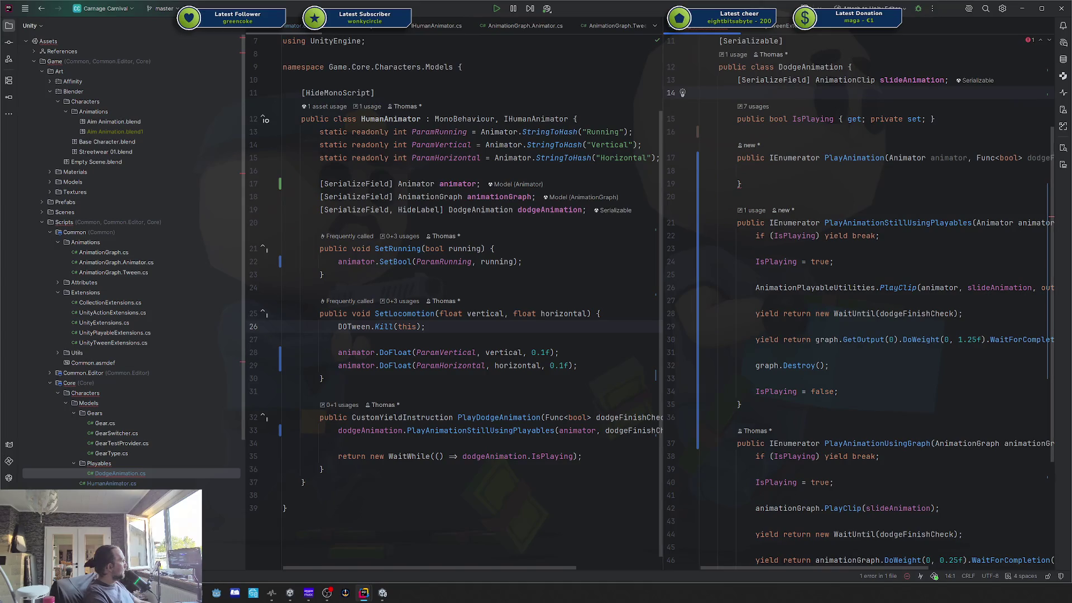
pyautogui.press('Down')
pyautogui.press('Down')
pyautogui.press('Down')
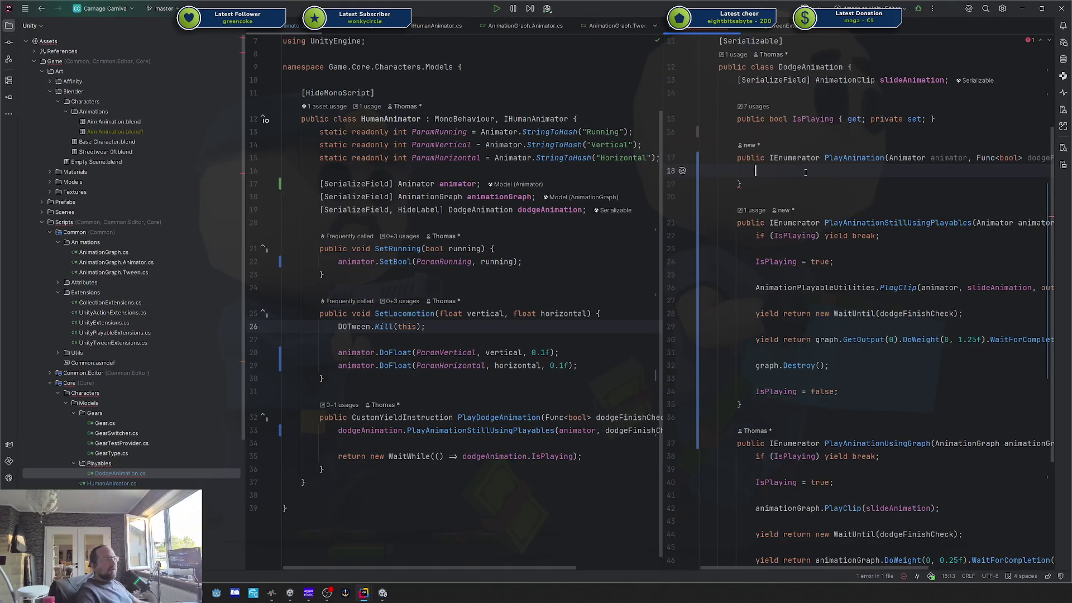
pyautogui.click(426, 366)
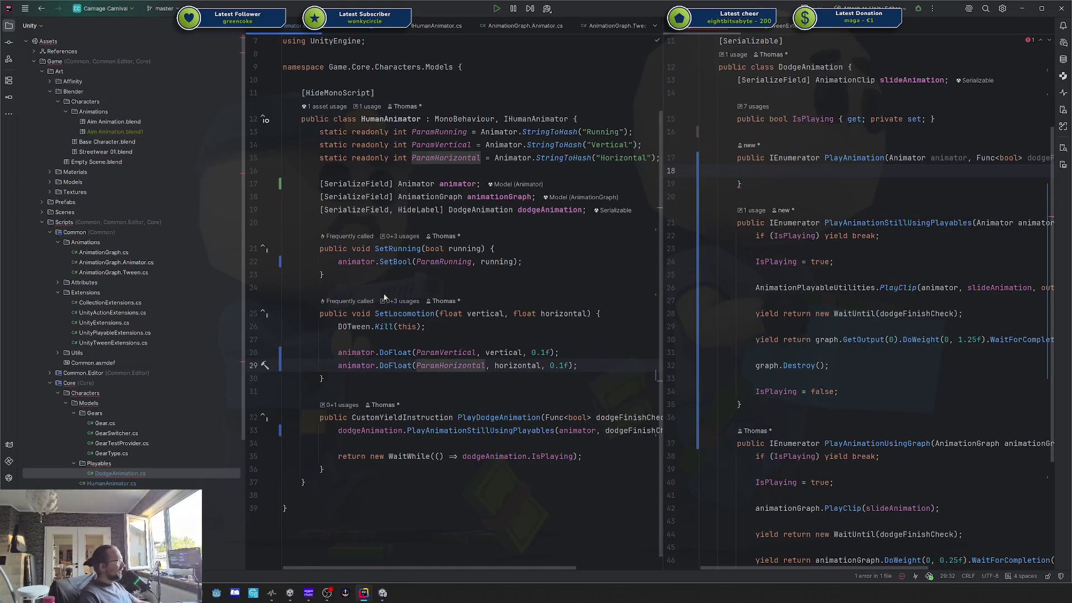
# Step: Copy the IsPlaying guard and assignment into PlayAnimation and end it with IsPlaying = false;
pyautogui.click(845, 173)
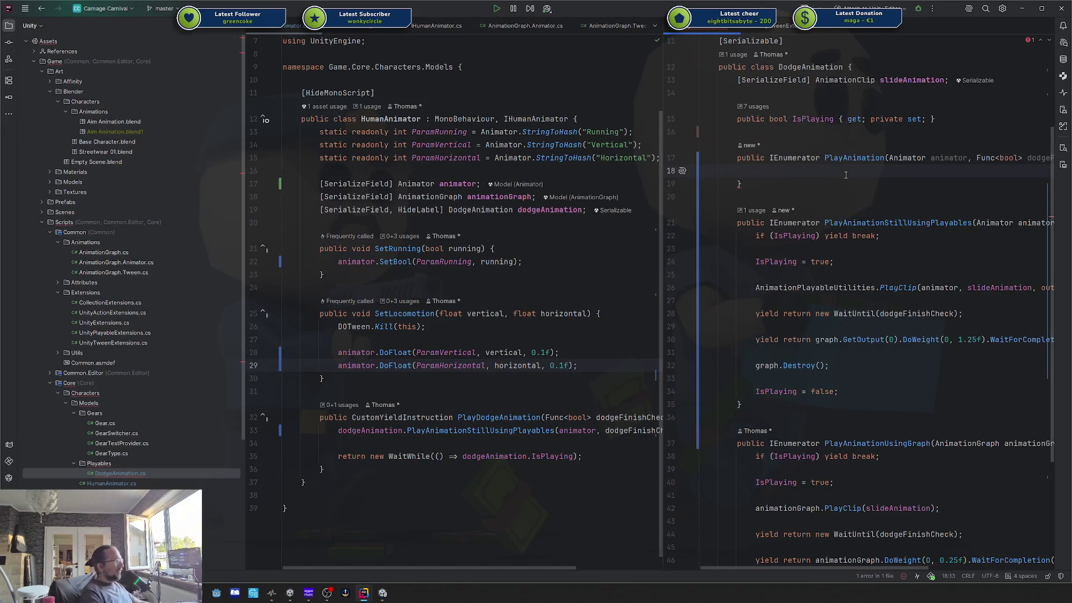
pyautogui.press('Down')
pyautogui.press('Down')
pyautogui.press('Down')
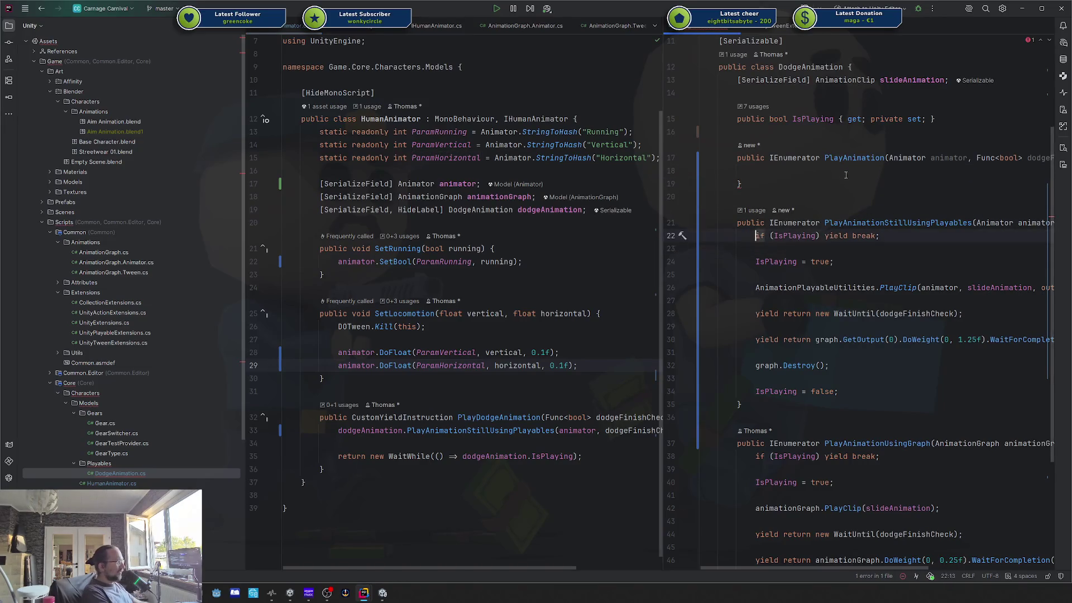
pyautogui.hotkey('shift', 'Down')
pyautogui.hotkey('shift', 'Down')
pyautogui.hotkey('ctrl', 'c')
pyautogui.click(845, 175)
pyautogui.hotkey('ctrl', 'v')
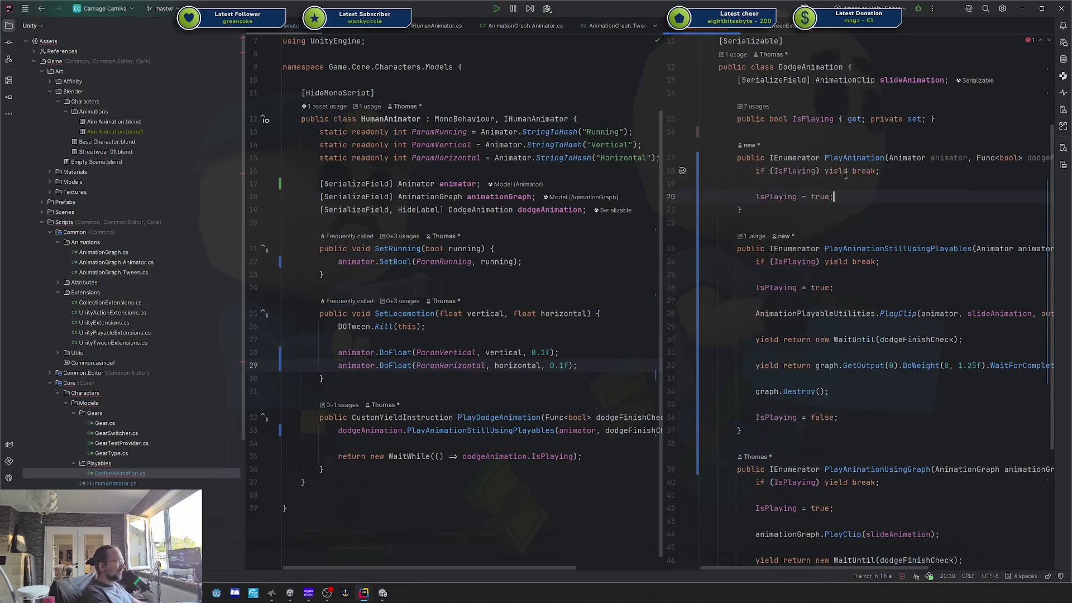
pyautogui.write('IsPla')
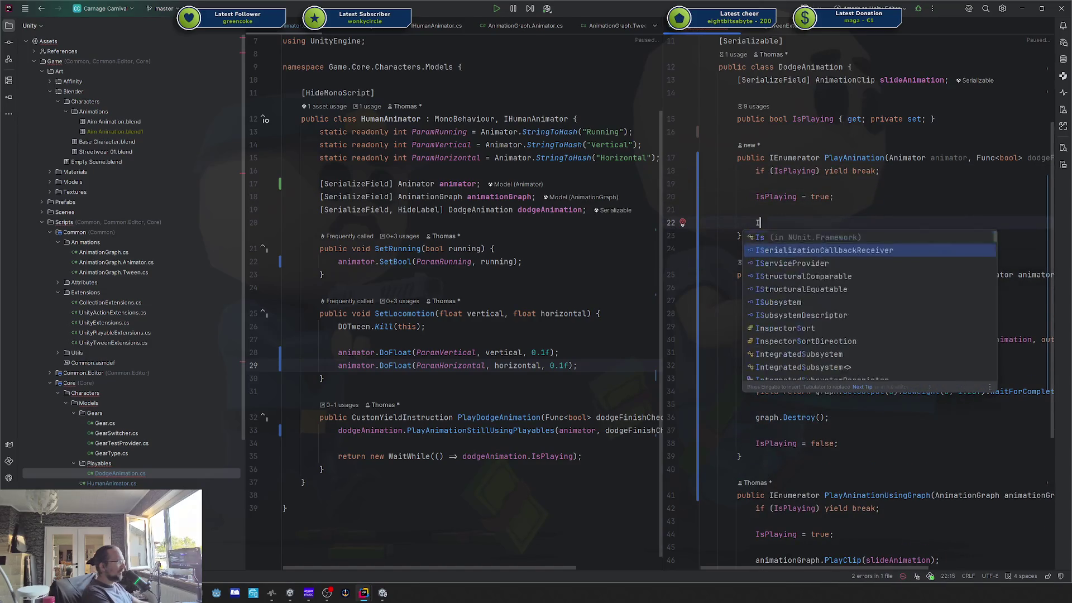
pyautogui.press('Return')
pyautogui.write('= false;')
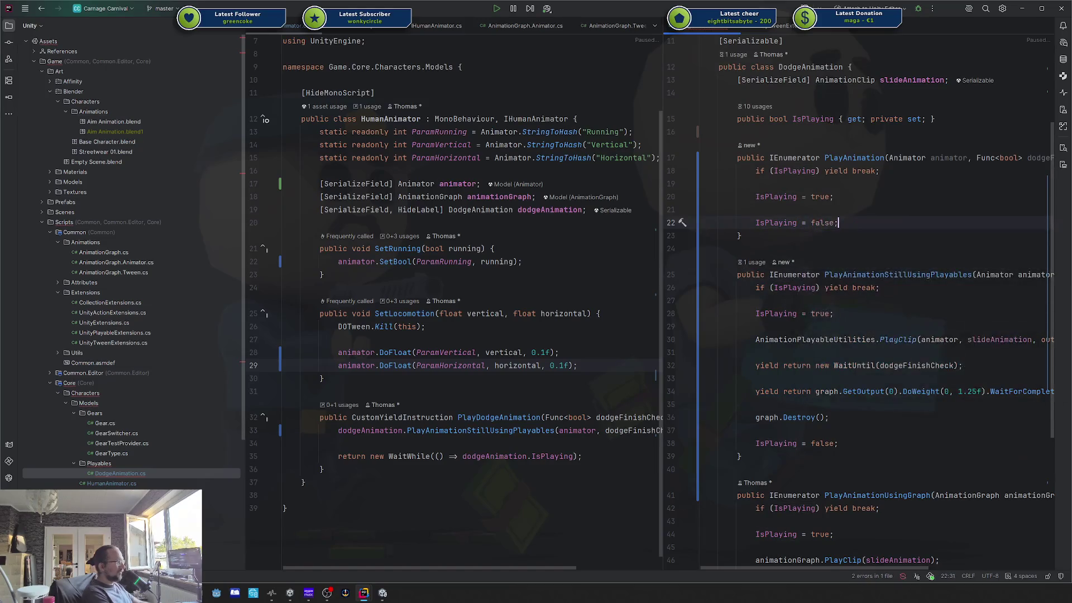
pyautogui.hotkey('ctrl', 'alt', 'Return')
pyautogui.hotkey('ctrl', 'alt', 'Return')
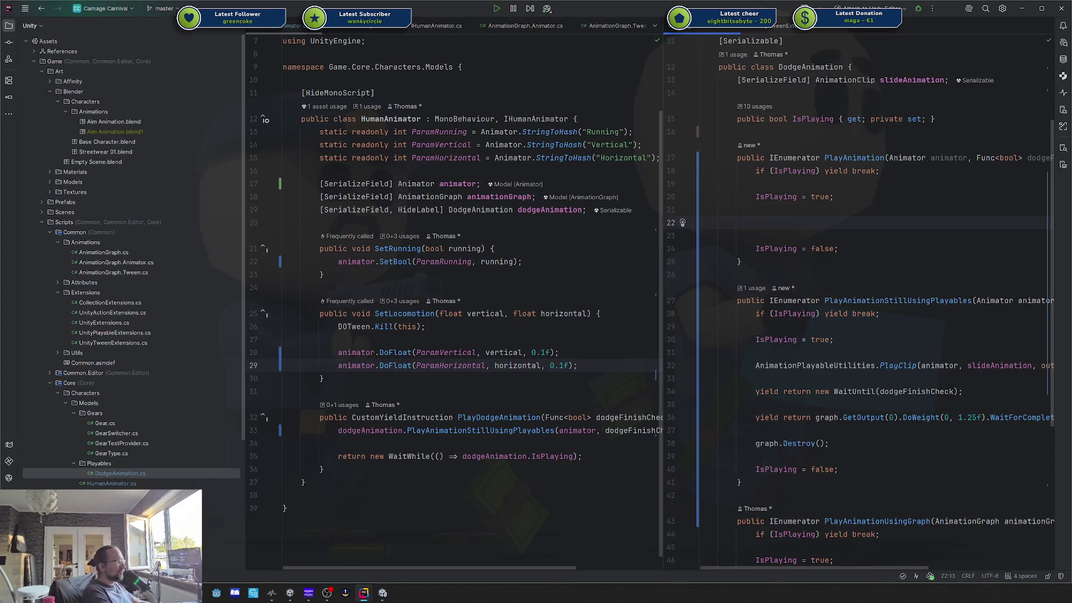
pyautogui.write('anim')
pyautogui.hotkey('ctrl', 'BackSpace')
pyautogui.press('BackSpace')
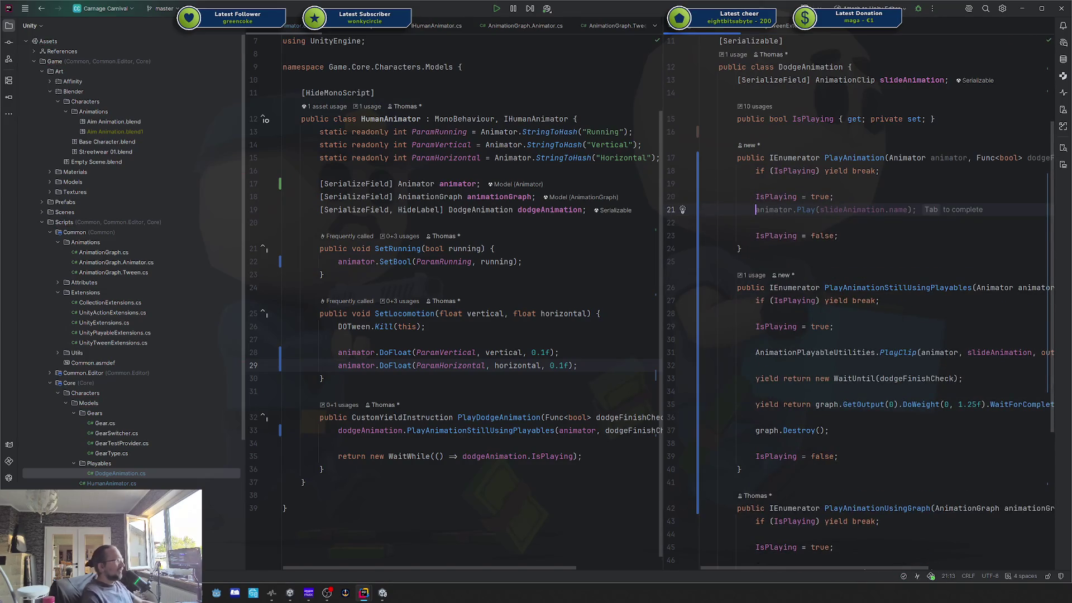
# Step: Check PlayAnimation's name and return type, then begin an animator call in its body
pyautogui.doubleClick(854, 158)
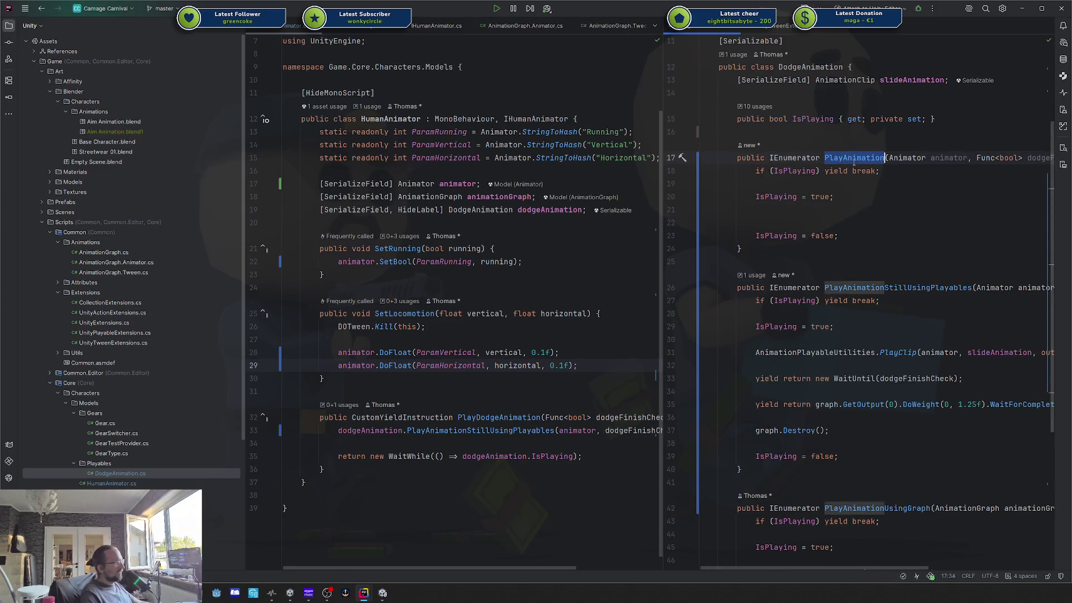
pyautogui.doubleClick(787, 159)
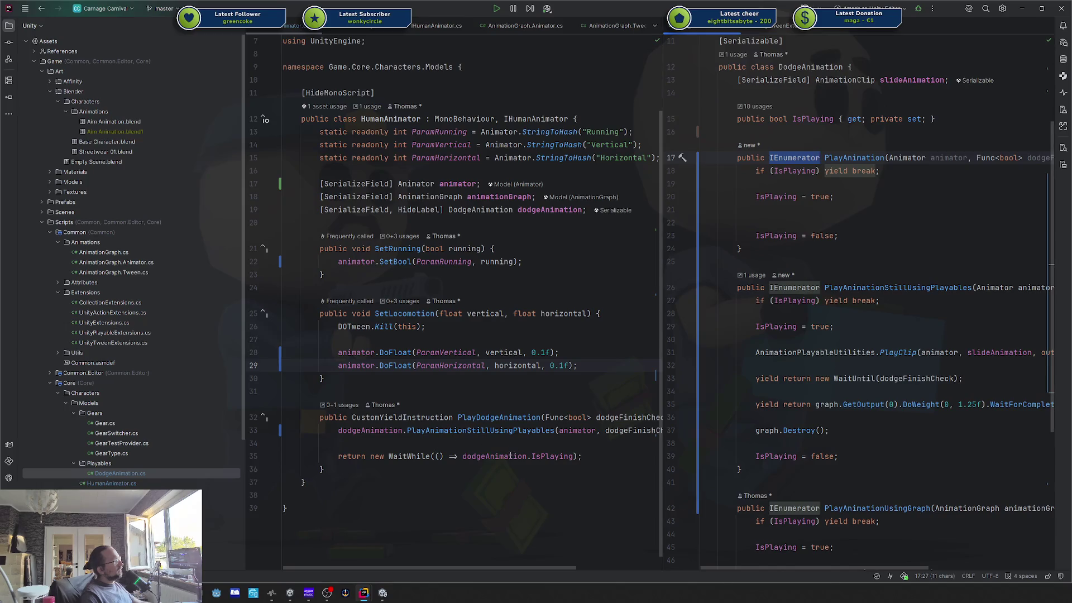
pyautogui.moveTo(510, 456)
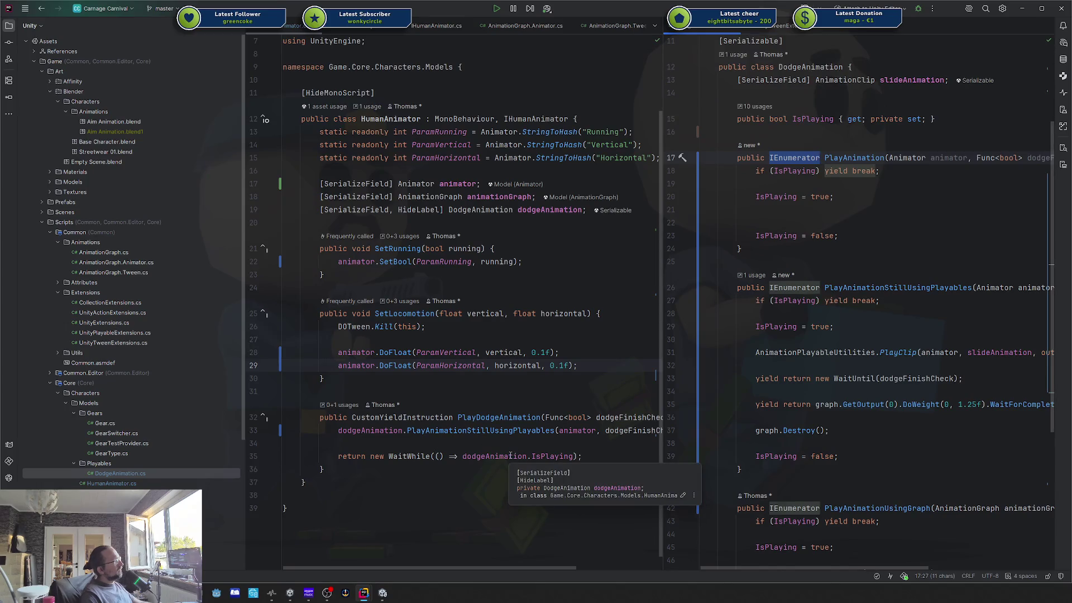
pyautogui.click(788, 221)
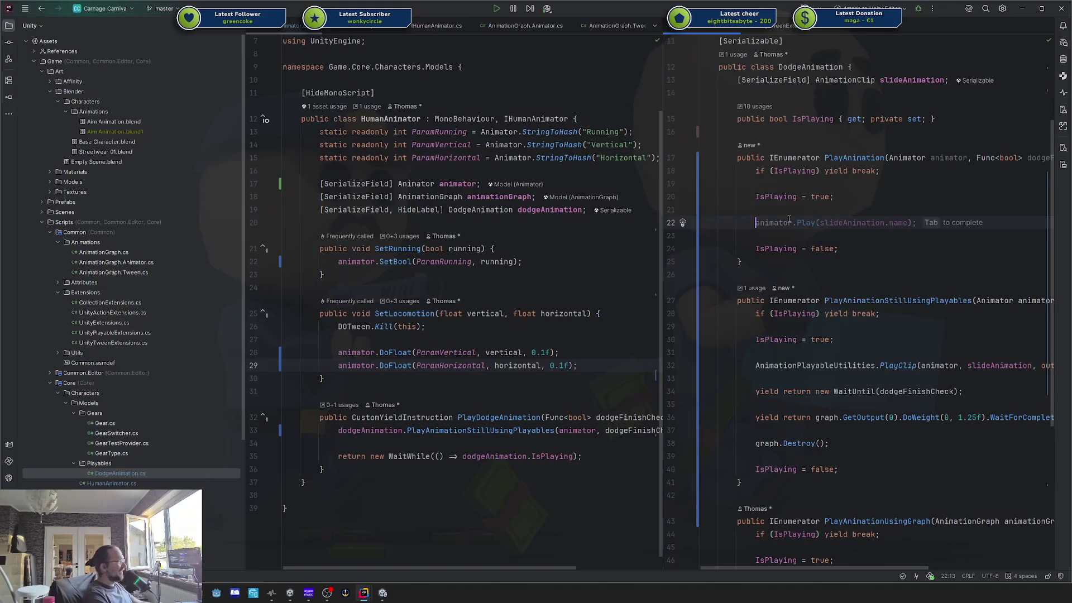
pyautogui.press('Escape')
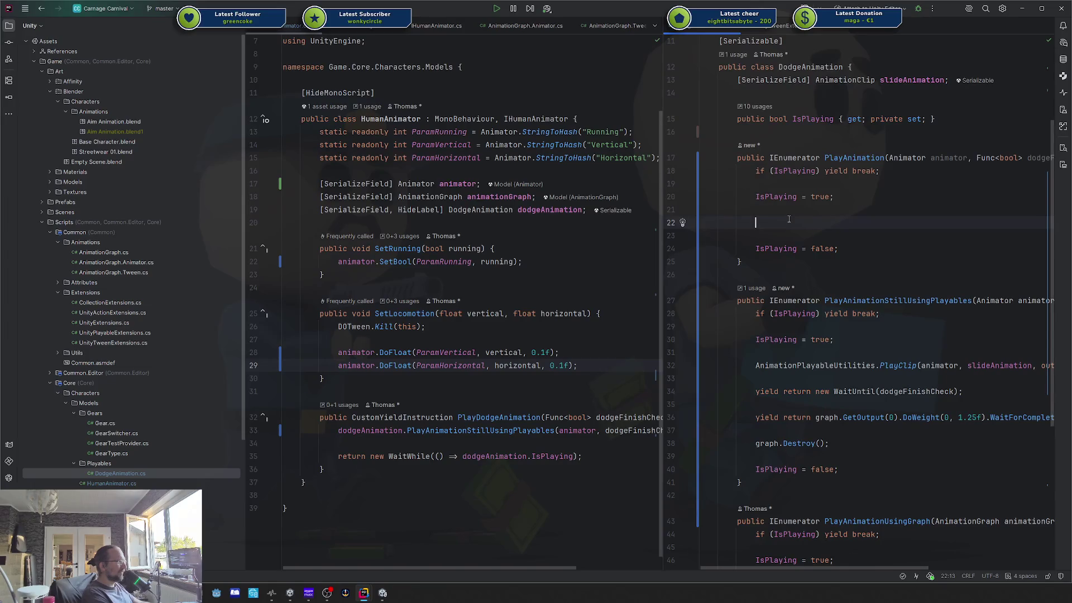
pyautogui.write('animator.')
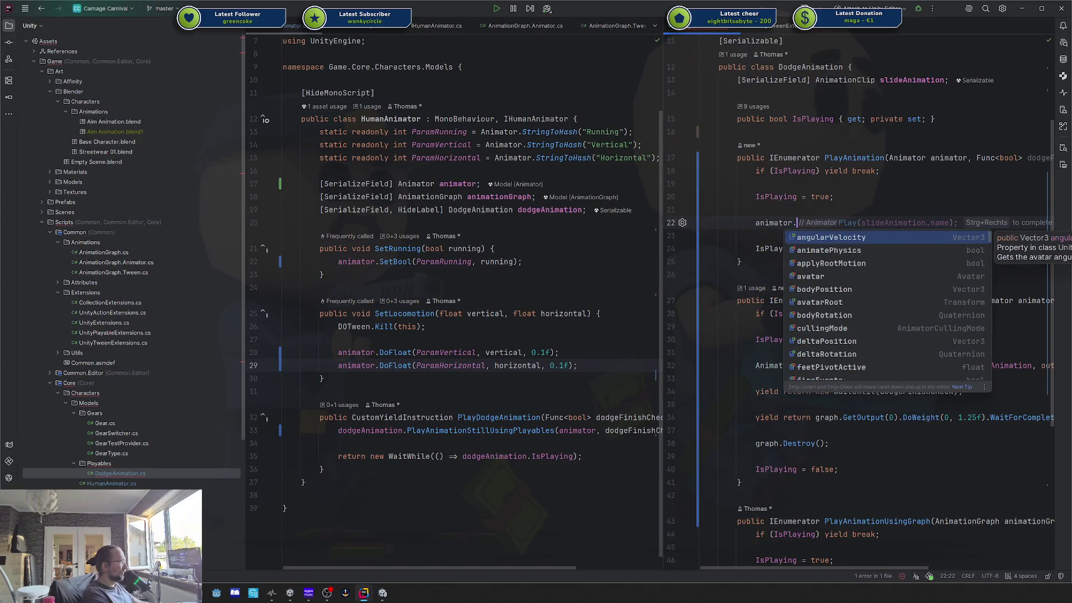
pyautogui.press('Escape')
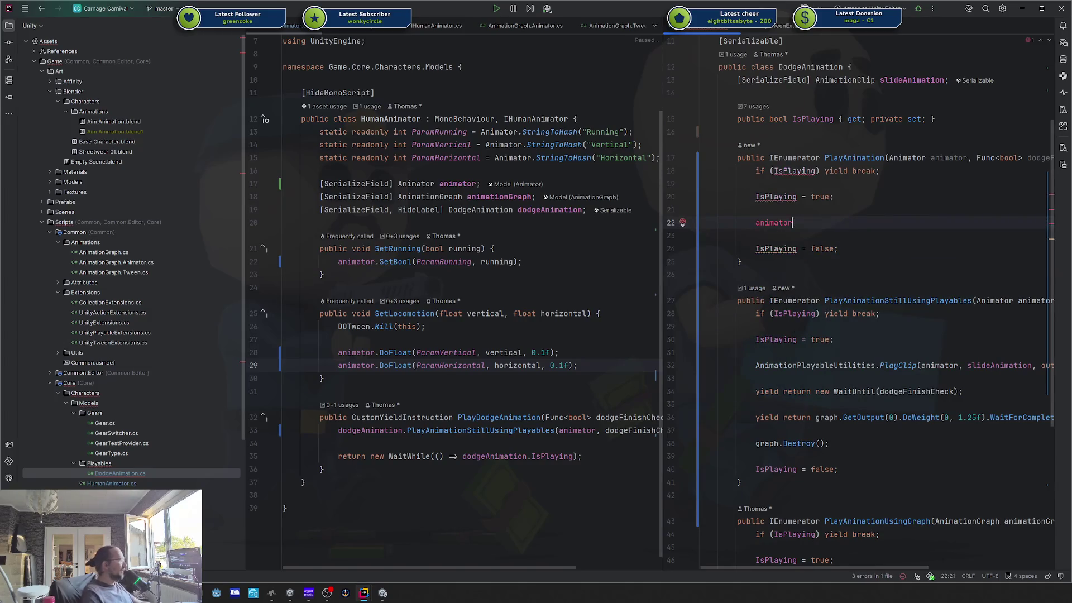
# Step: Look up the HumanAnimator class, then change PlayAnimation's parameter type from Animator to HumanAnimator
pyautogui.click(471, 261)
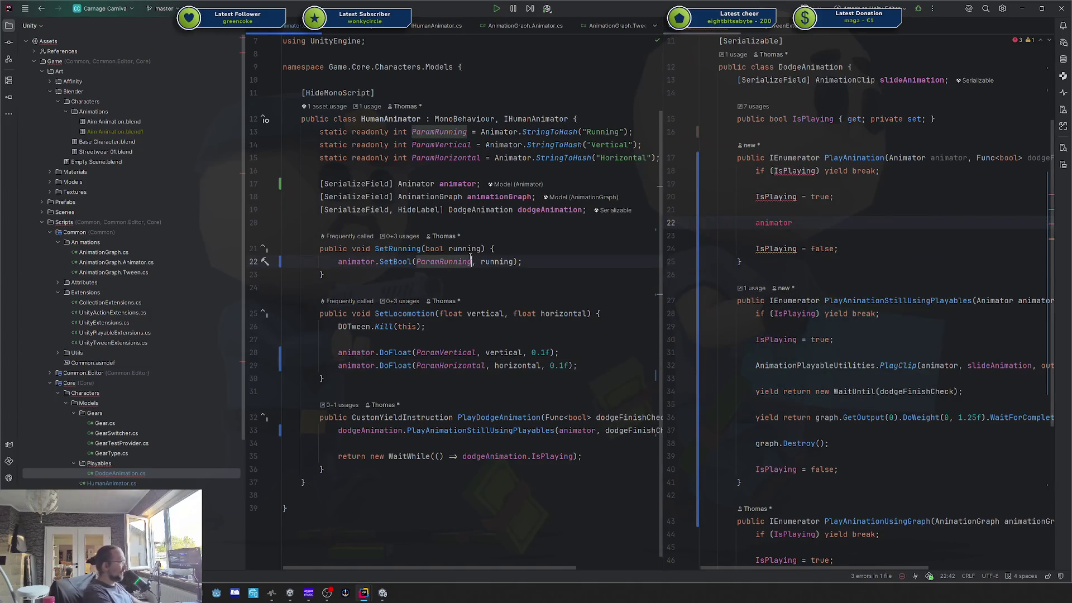
pyautogui.hotkey('ctrl', 'n')
pyautogui.write('human')
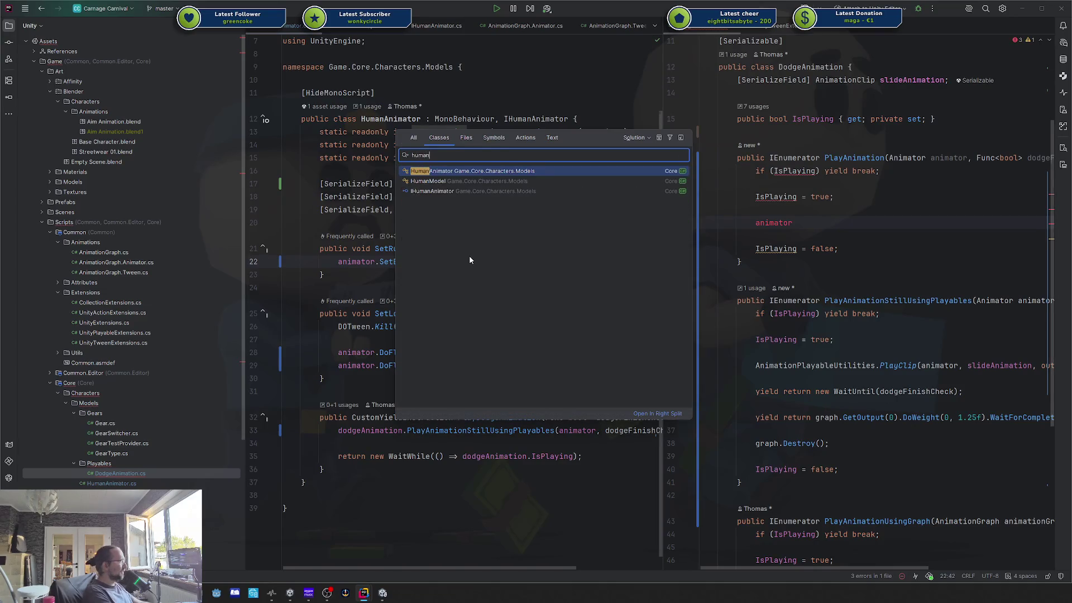
pyautogui.press('Return')
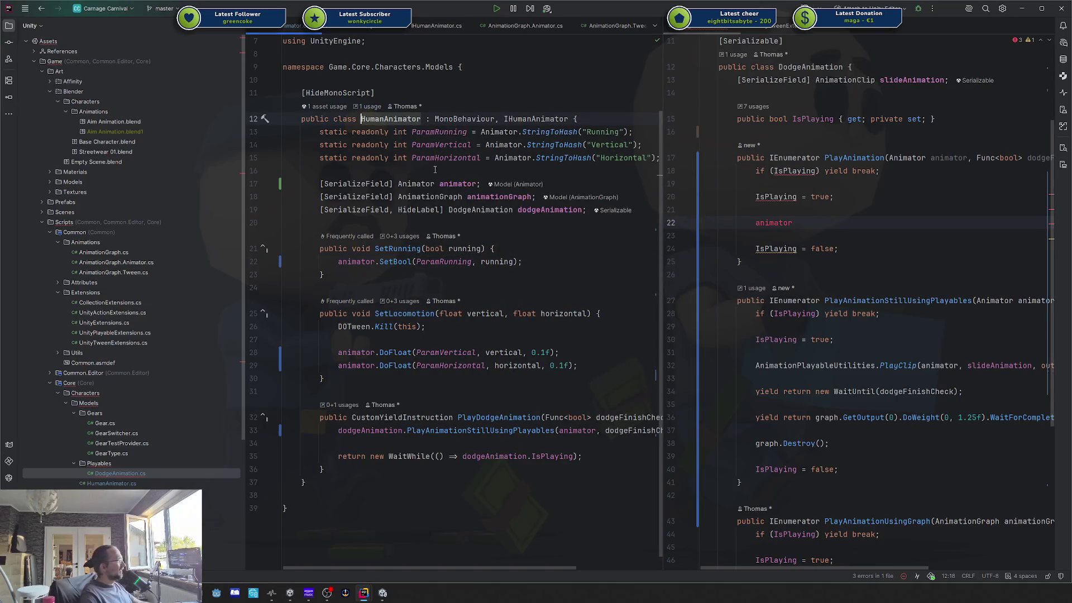
pyautogui.doubleClick(499, 430)
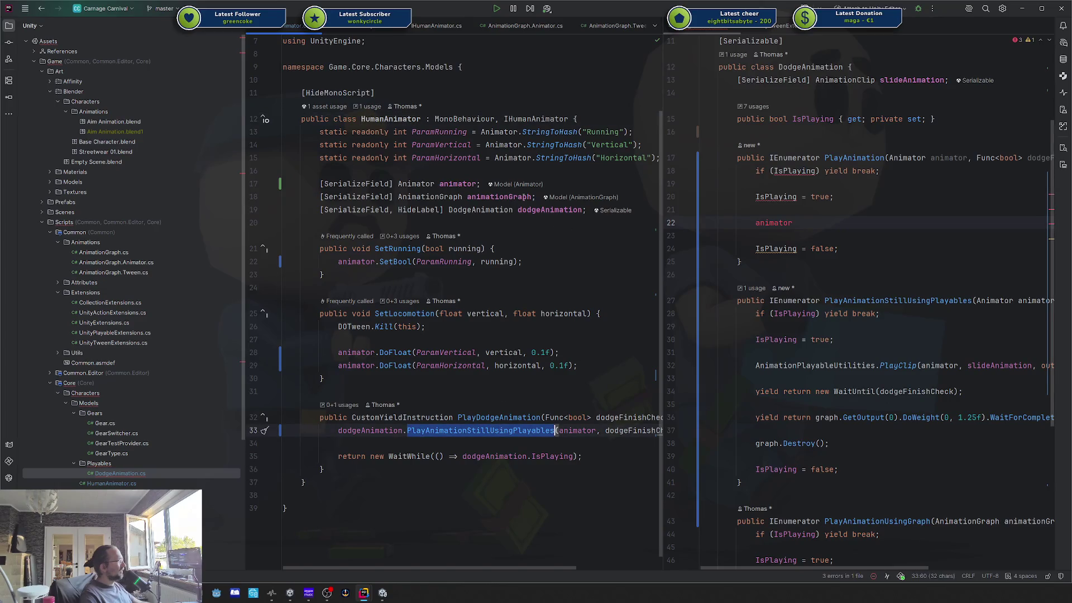
pyautogui.doubleClick(905, 158)
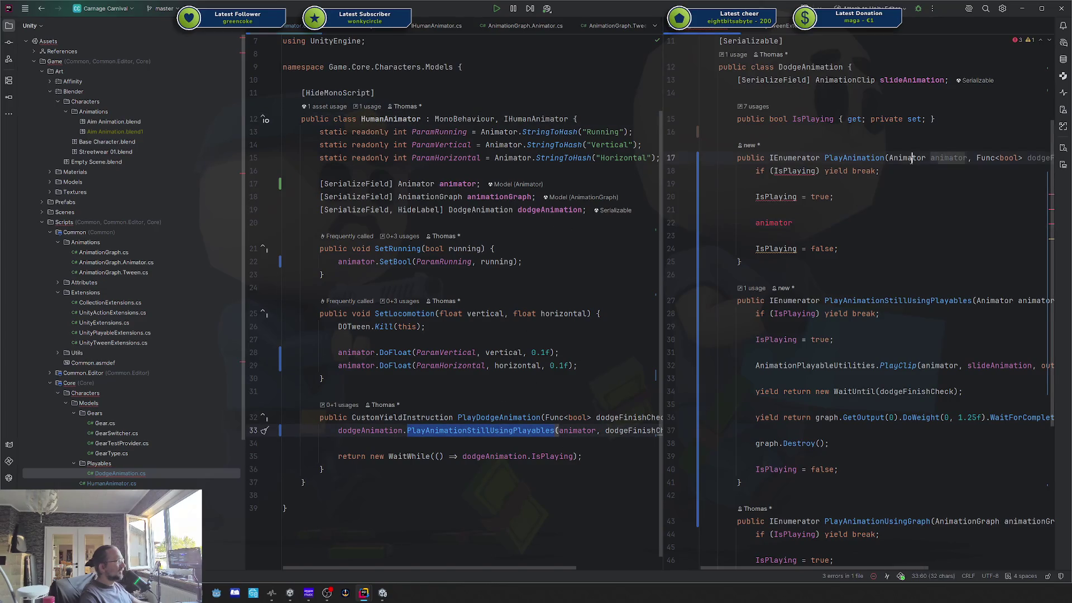
pyautogui.write('Huma')
pyautogui.press('Return')
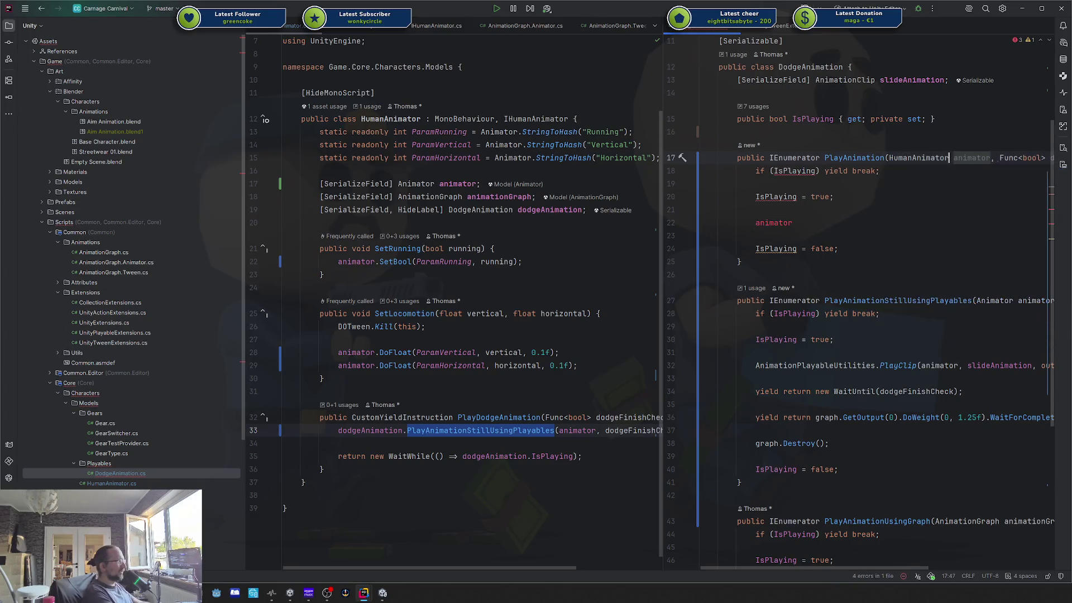
# Step: Duplicate the ParamHorizontal hash line and rename it to ParamSlide for "Slide"
pyautogui.click(457, 158)
pyautogui.hotkey('ctrl', 'd')
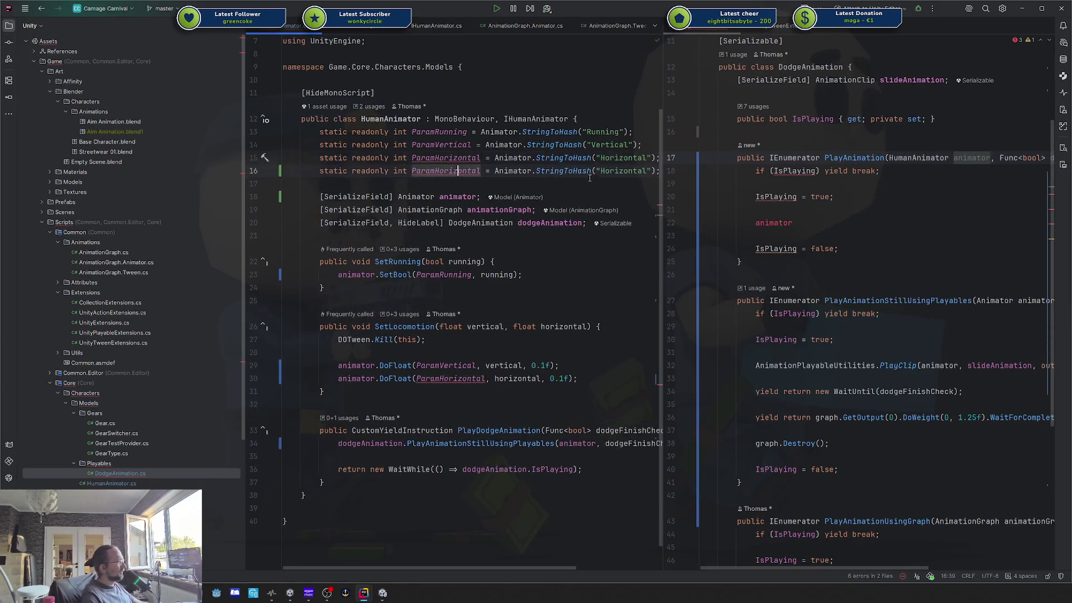
pyautogui.hotkey('alt', 'Tab')
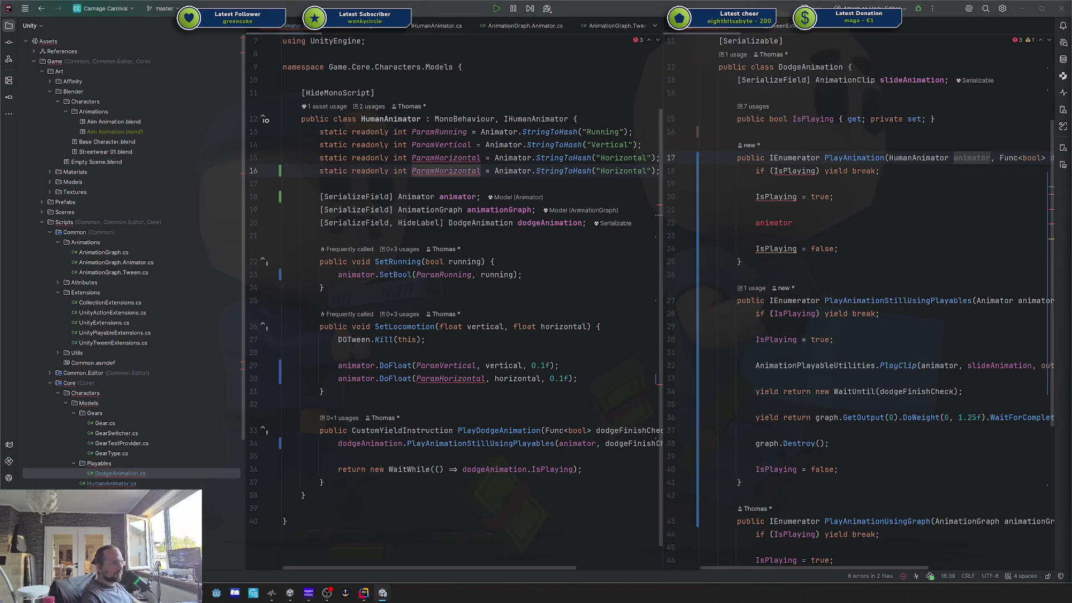
pyautogui.click(398, 171)
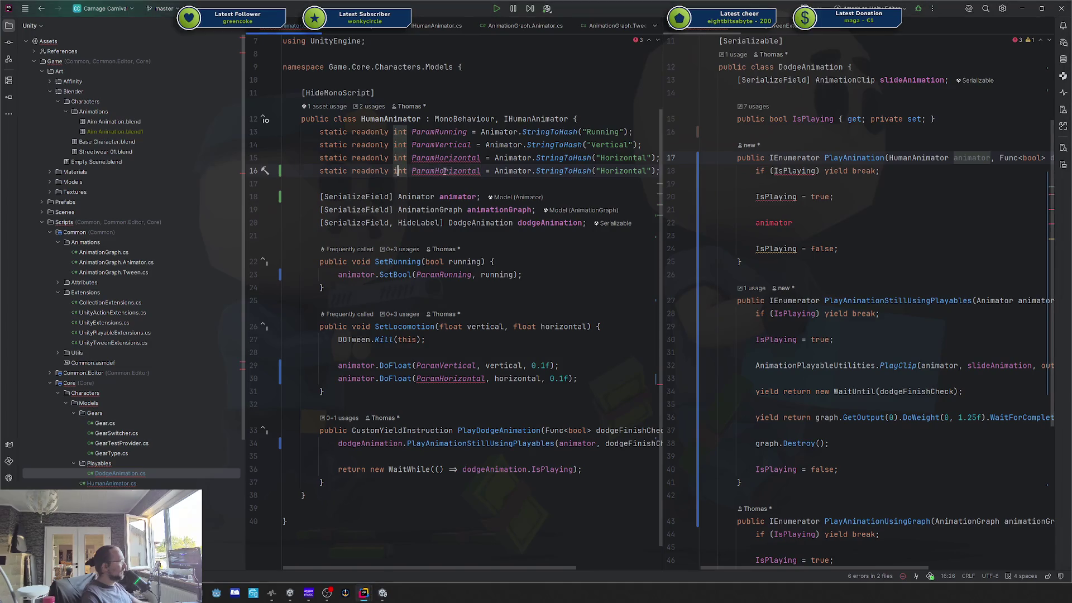
pyautogui.moveTo(437, 171); pyautogui.dragTo(480, 171)
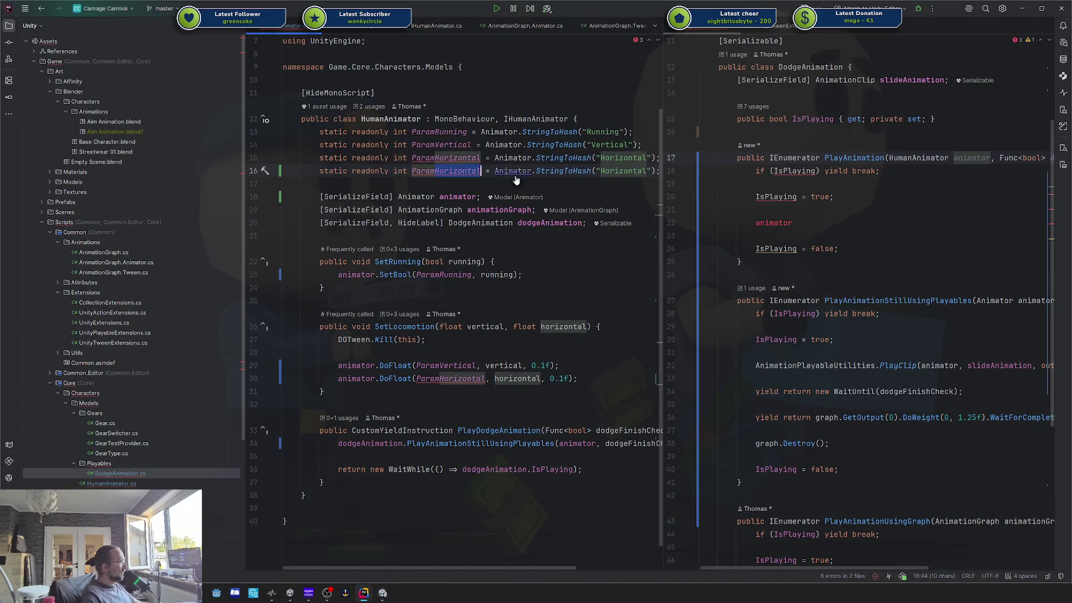
pyautogui.write('Slide')
pyautogui.doubleClick(622, 171)
pyautogui.write('Slide')
# Step: Add public bool Sliding { set => animator.SetBool(ParamSlide, value); } to HumanAnimator
pyautogui.click(391, 235)
pyautogui.press('Return')
pyautogui.write('public bool')
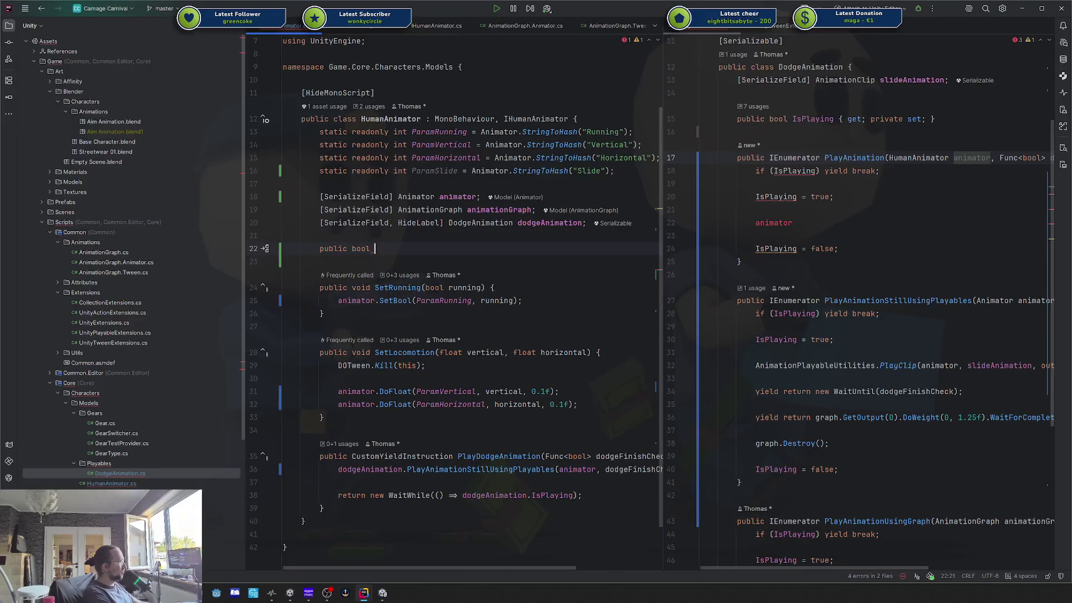
pyautogui.hotkey('shift', 'Home')
pyautogui.press('End')
pyautogui.write('Sliding {')
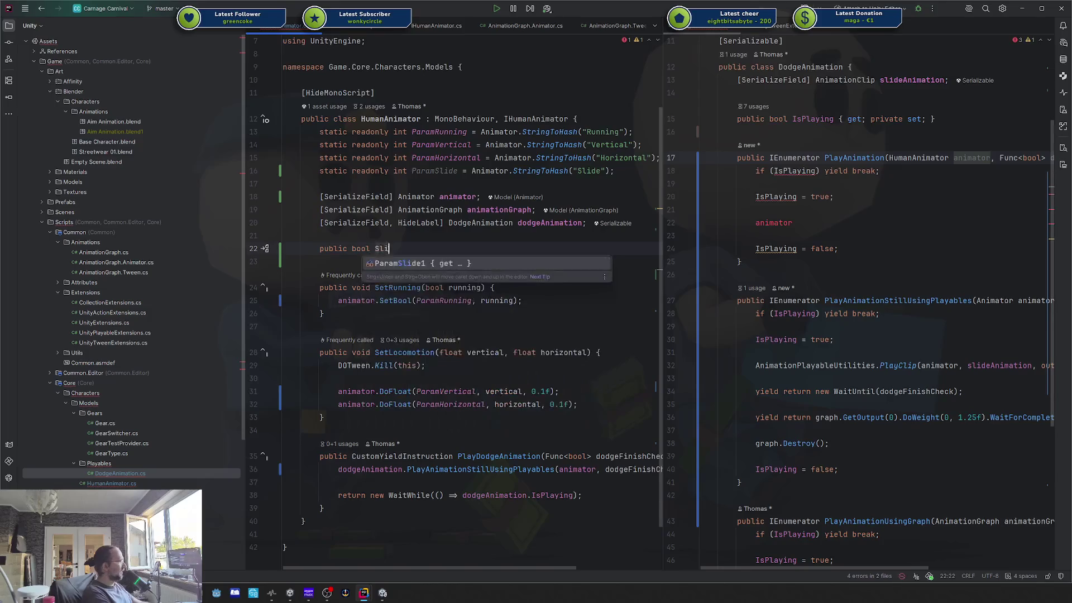
pyautogui.press('Return')
pyautogui.write('g')
pyautogui.press('BackSpace')
pyautogui.write('set =>')
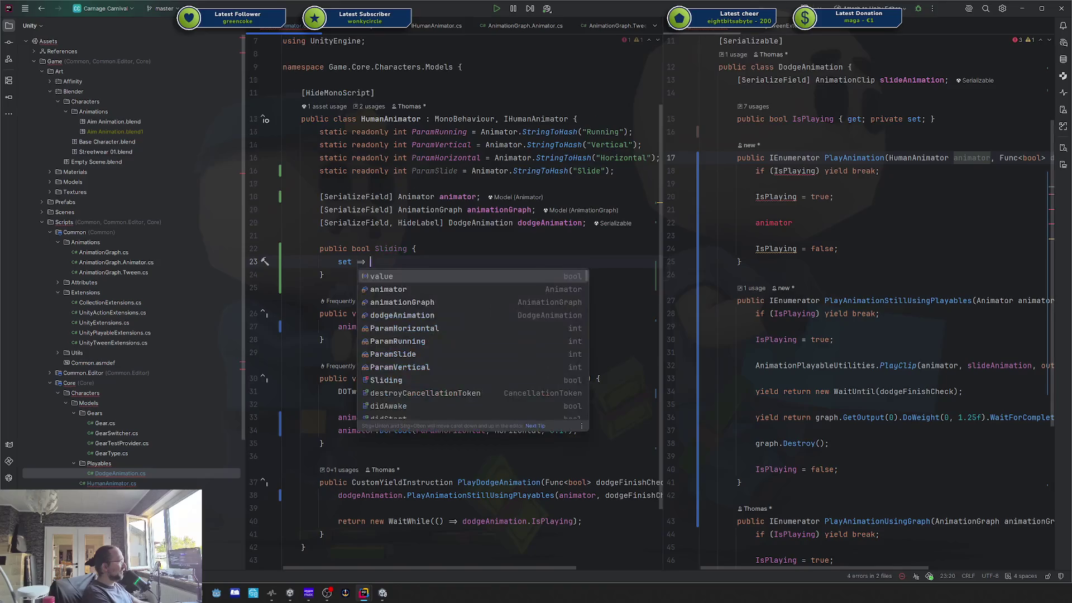
pyautogui.write(' animator.SetBool(ParamSlide, value);')
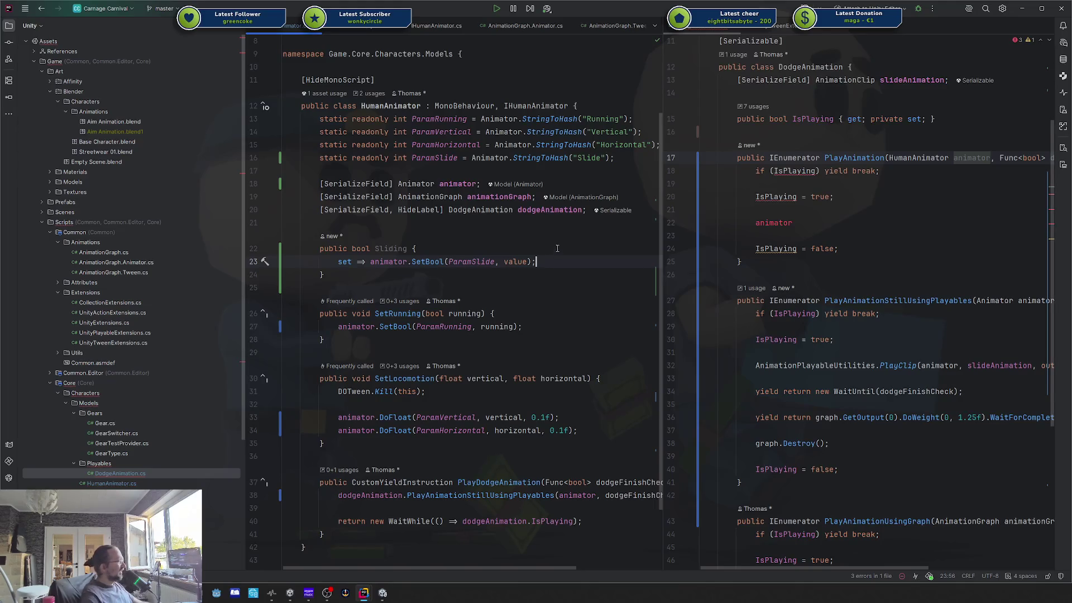
pyautogui.click(845, 228)
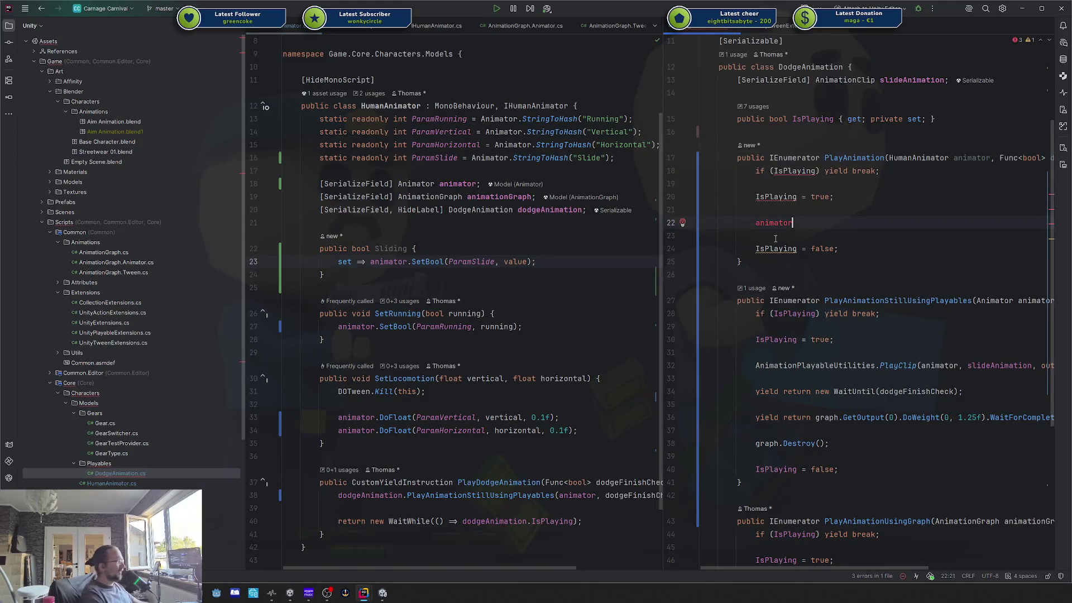
# Step: Set animator.Sliding = true, yield WaitUntil(dodgeFinishCheck), then set animator.Sliding = false
pyautogui.write('.')
pyautogui.press('Return')
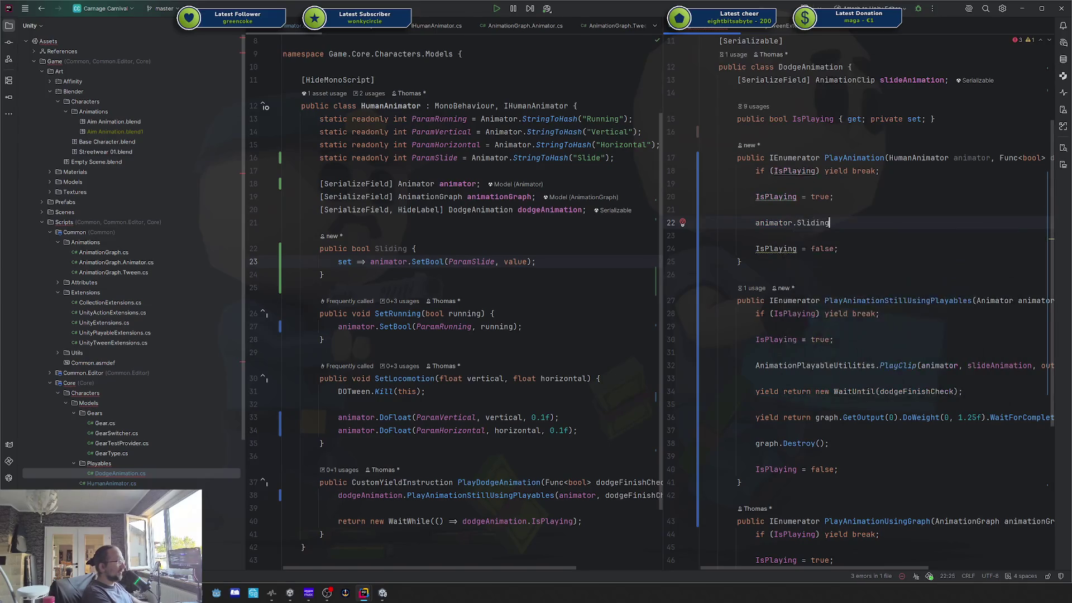
pyautogui.write(' = true;')
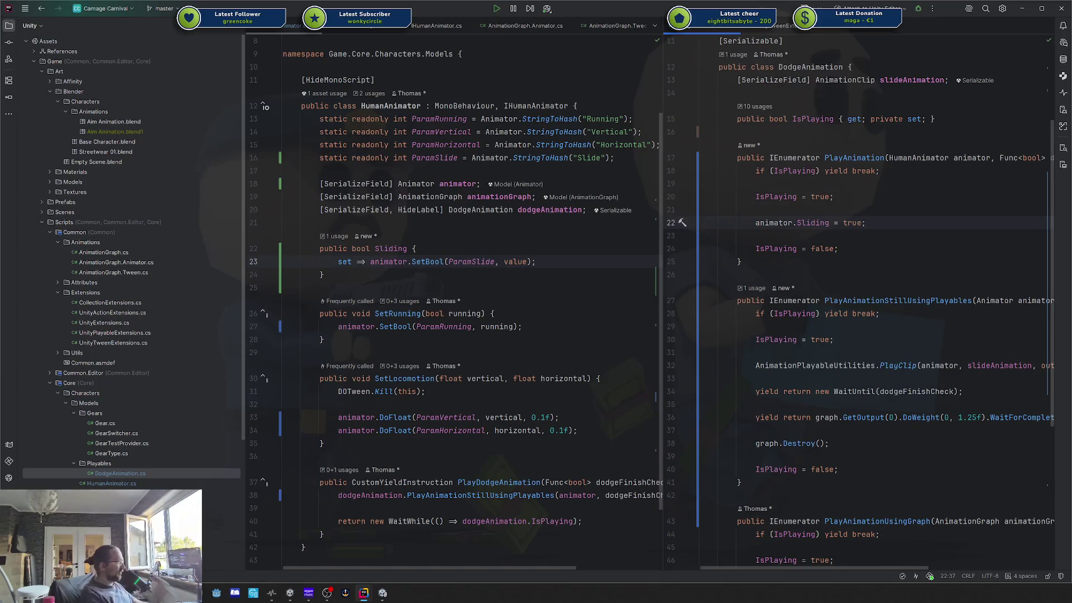
pyautogui.press('Return')
pyautogui.press('Return')
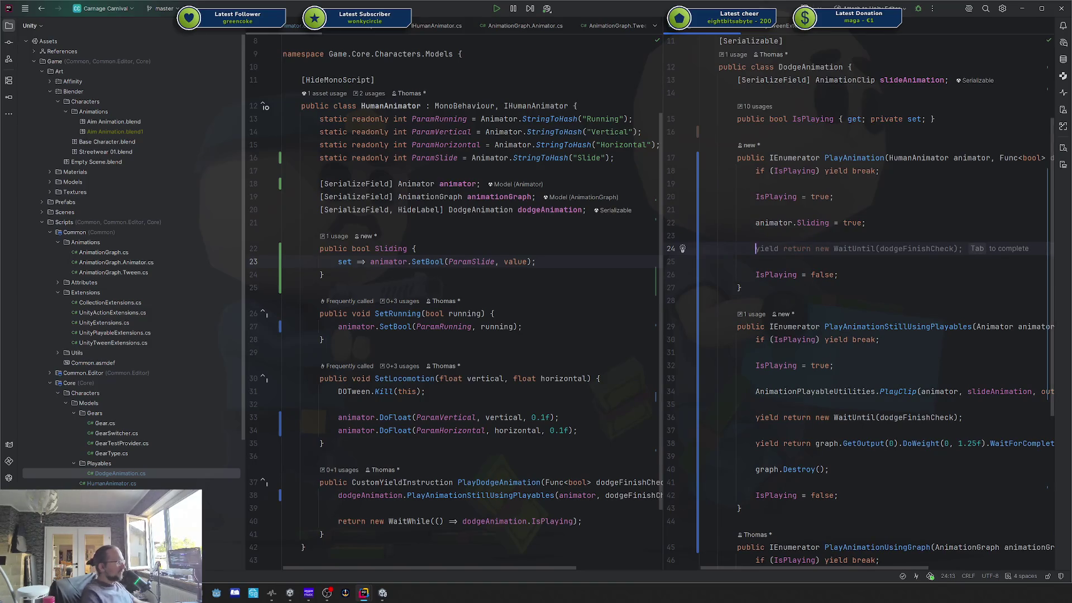
pyautogui.click(799, 245)
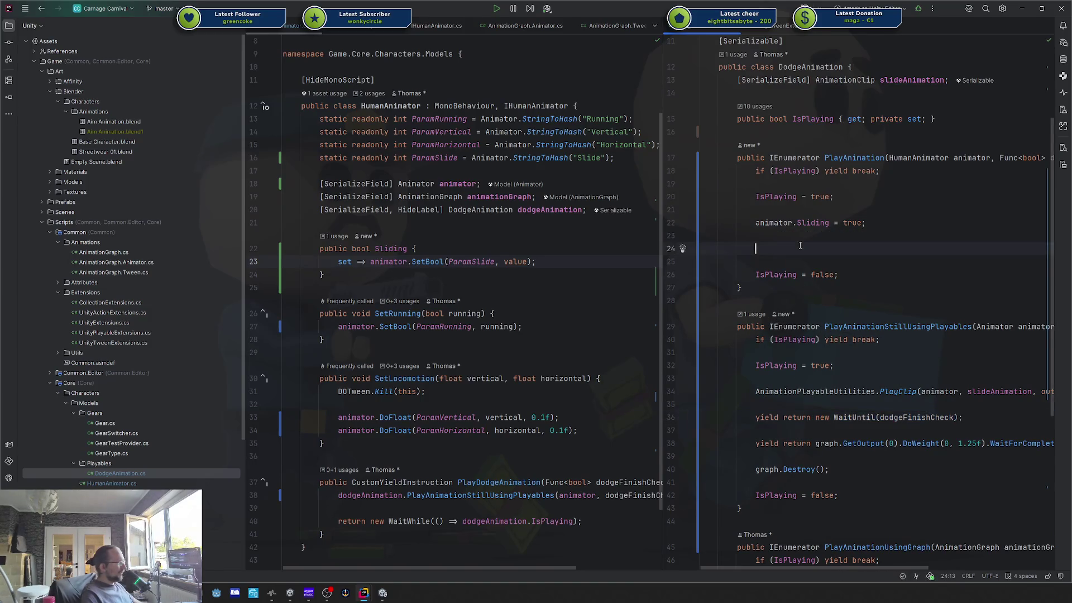
pyautogui.write('yield return new WaitUntil(dodgeFinishCheck);')
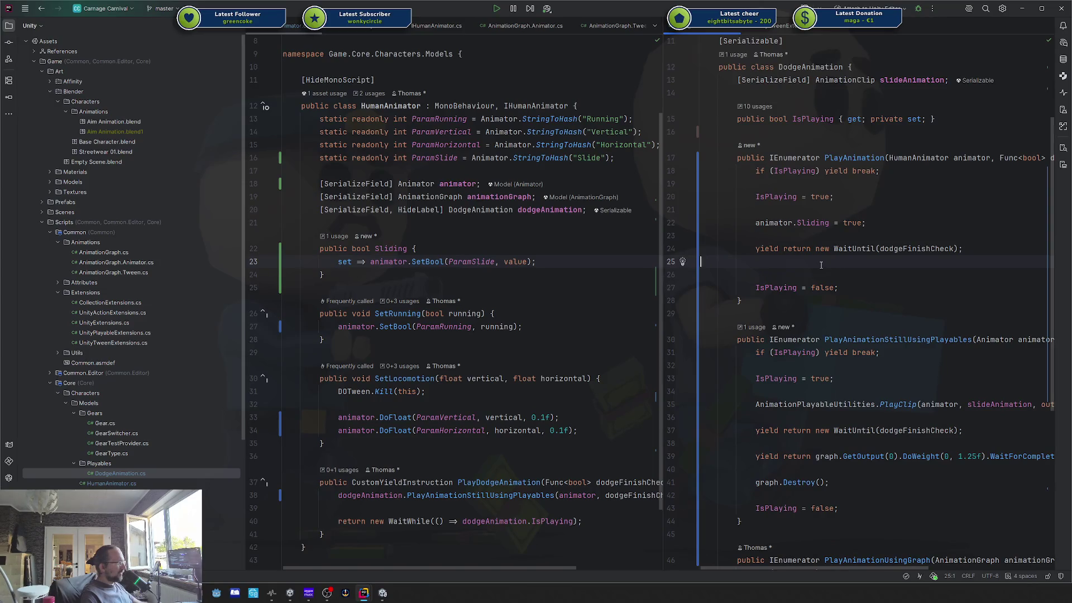
pyautogui.press('Return')
pyautogui.write('animator.Sliding = false;')
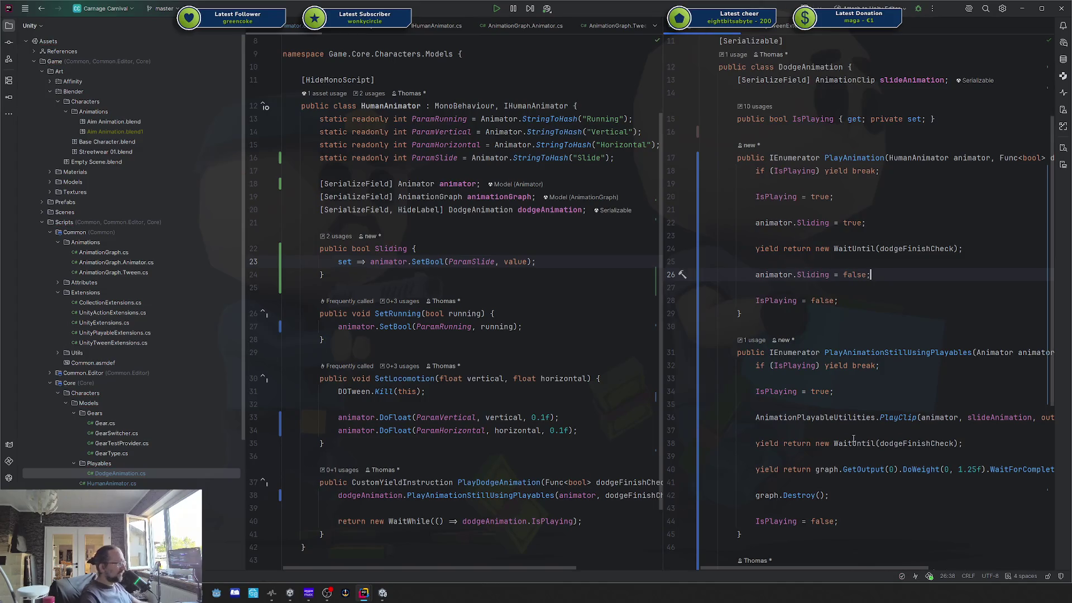
pyautogui.tripleClick(849, 468)
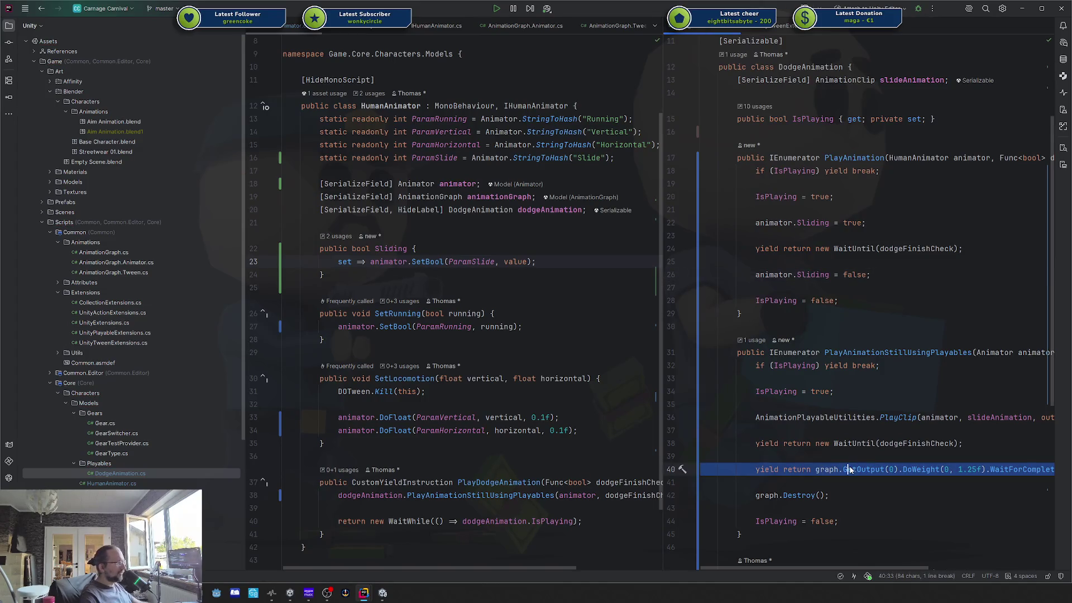
pyautogui.click(848, 469)
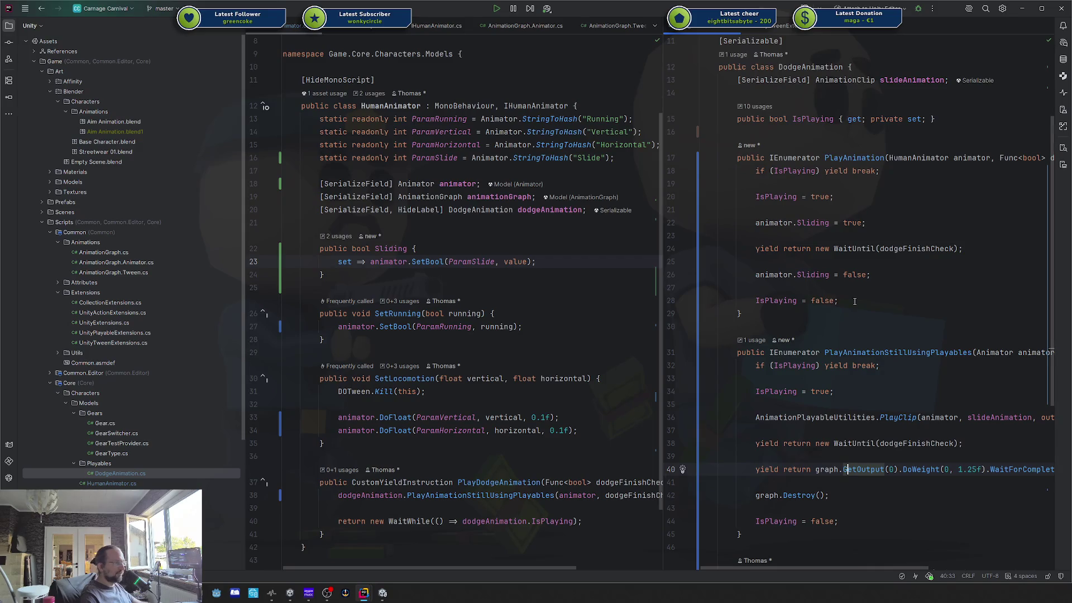
pyautogui.doubleClick(847, 278)
pyautogui.moveTo(832, 495); pyautogui.dragTo(699, 495)
pyautogui.click(901, 277)
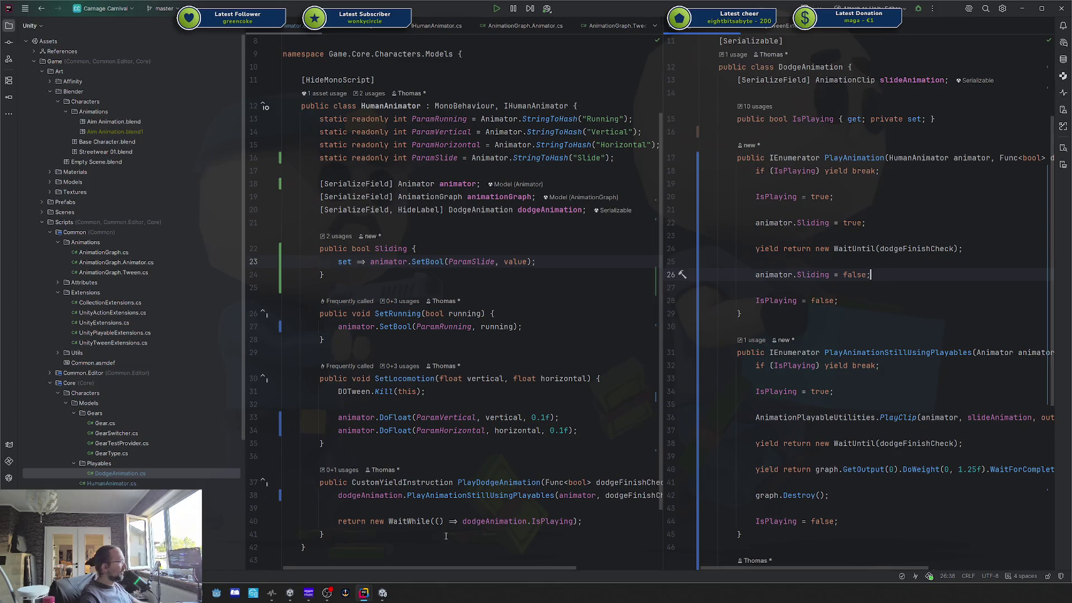
# Step: Replace the PlayAnimationStillUsingPlayables call on line 38 with PlayAnimation(this, dodgeFinishCheck)
pyautogui.doubleClick(424, 495)
pyautogui.write('P')
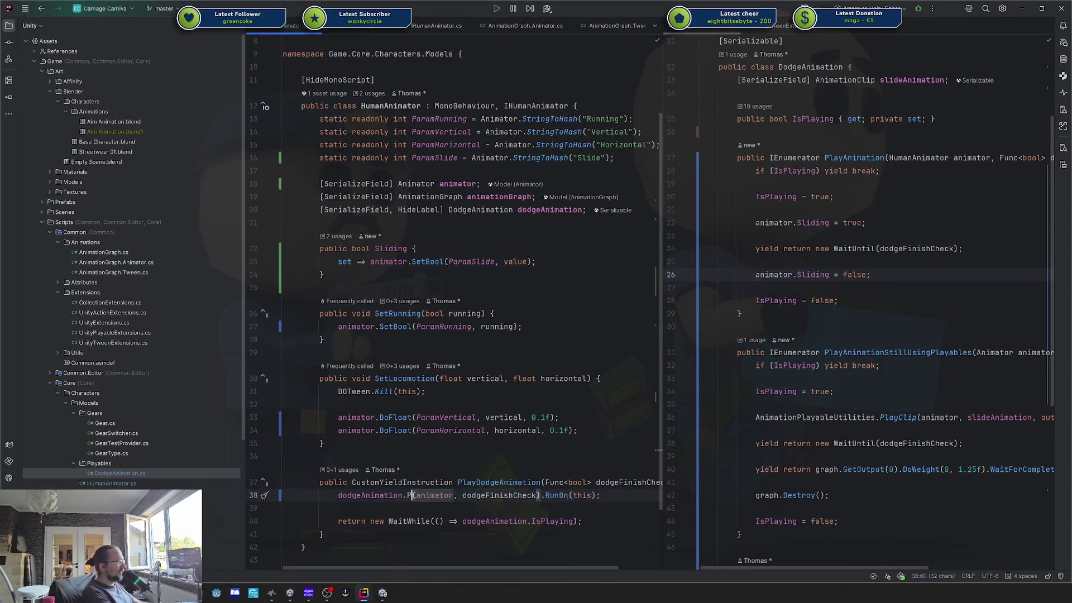
pyautogui.write('lay')
pyautogui.press('Return')
pyautogui.hotkey('ctrl', 'Delete')
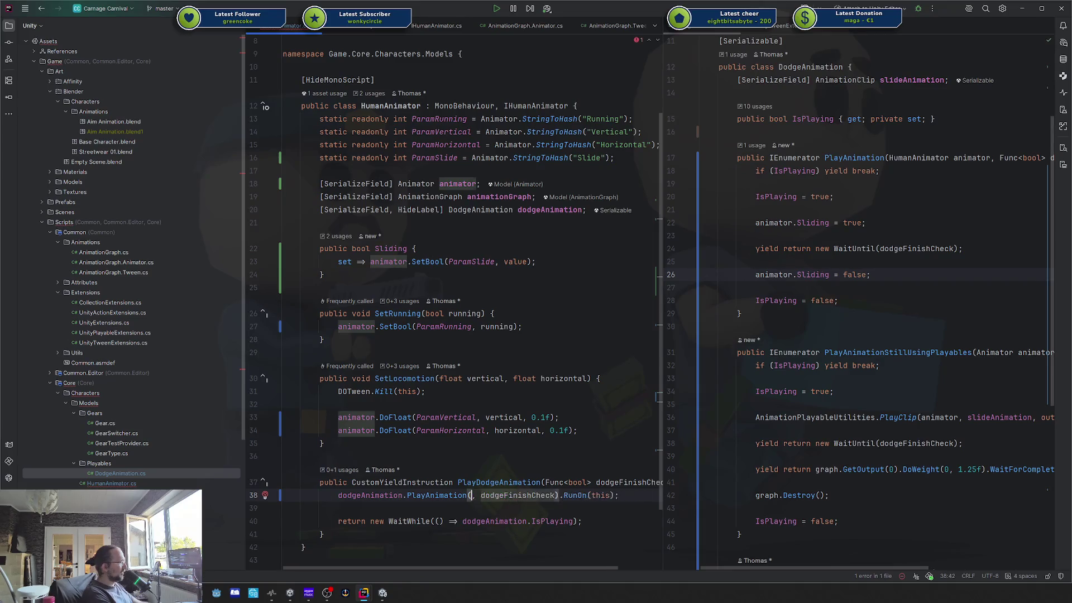
pyautogui.write('this')
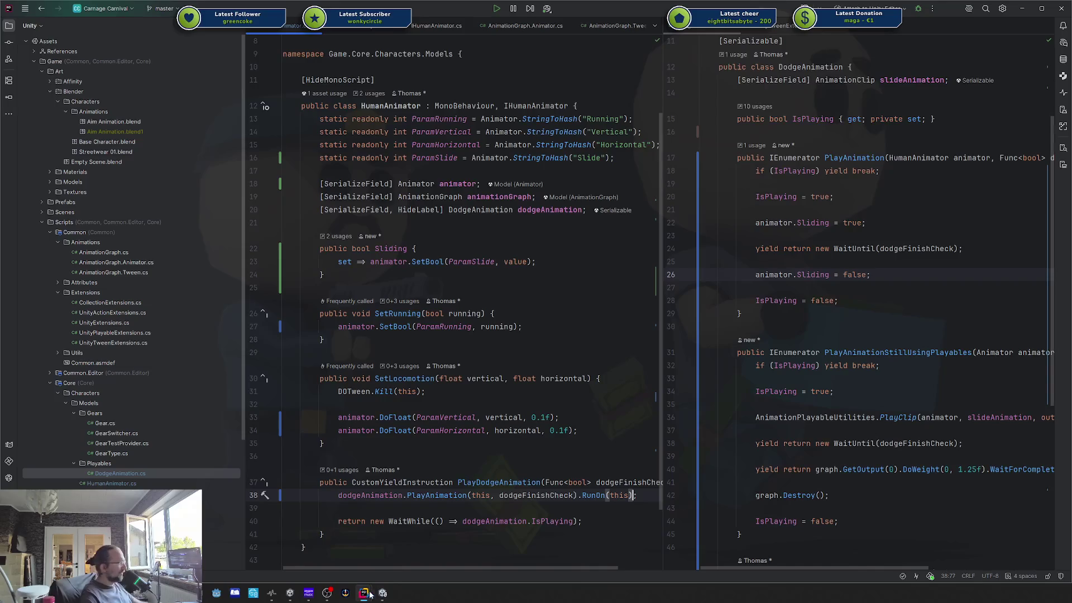
# Step: Inspect the RunOn extension's StartCoroutine call, return to HumanAnimator.cs, and switch to Unity
pyautogui.keyDown('ctrl'); pyautogui.click(592, 495); pyautogui.keyUp('ctrl')
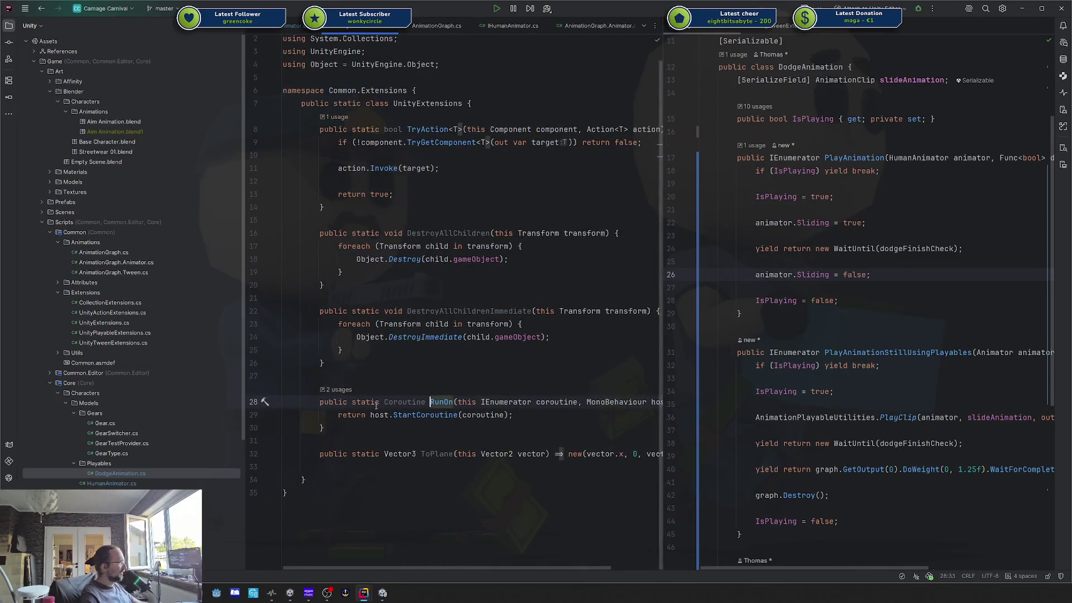
pyautogui.moveTo(372, 415); pyautogui.dragTo(463, 415)
pyautogui.click(437, 410)
pyautogui.hotkey('ctrl', 'alt', 'Left')
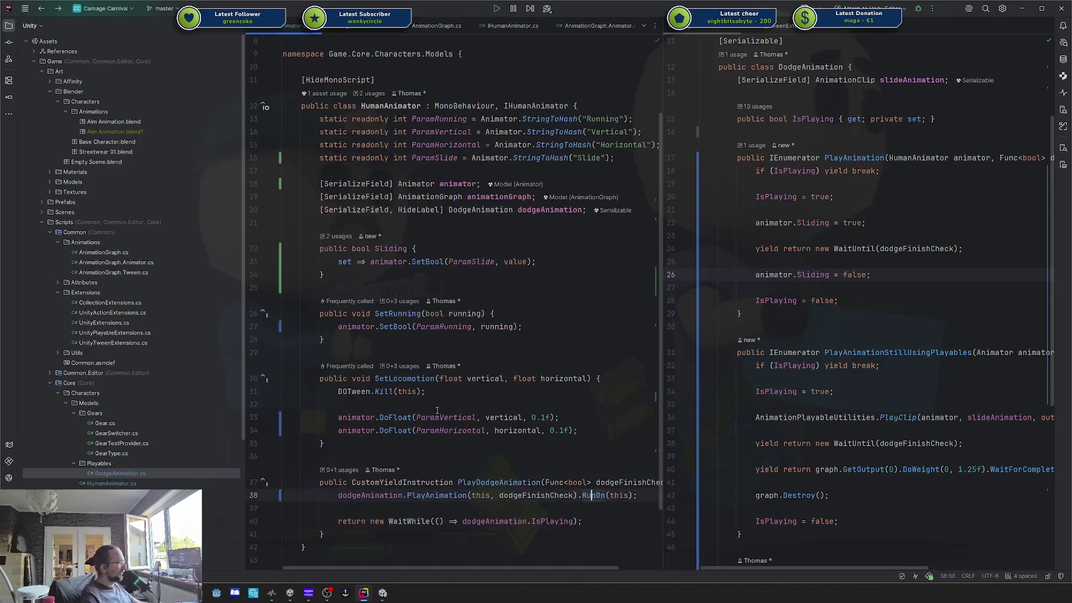
pyautogui.click(606, 521)
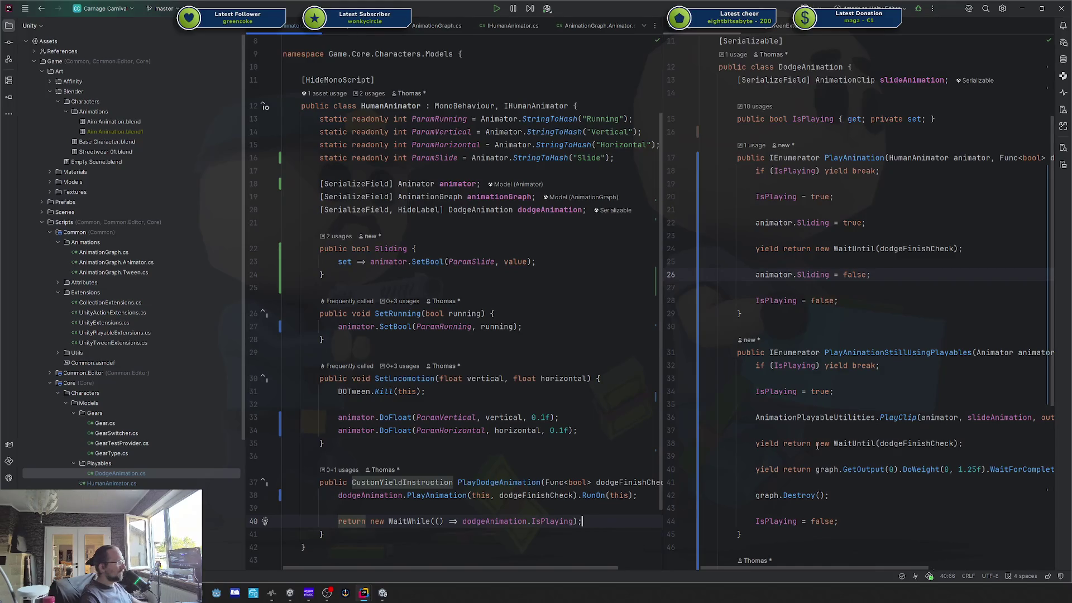
pyautogui.hotkey('alt', 'Tab')
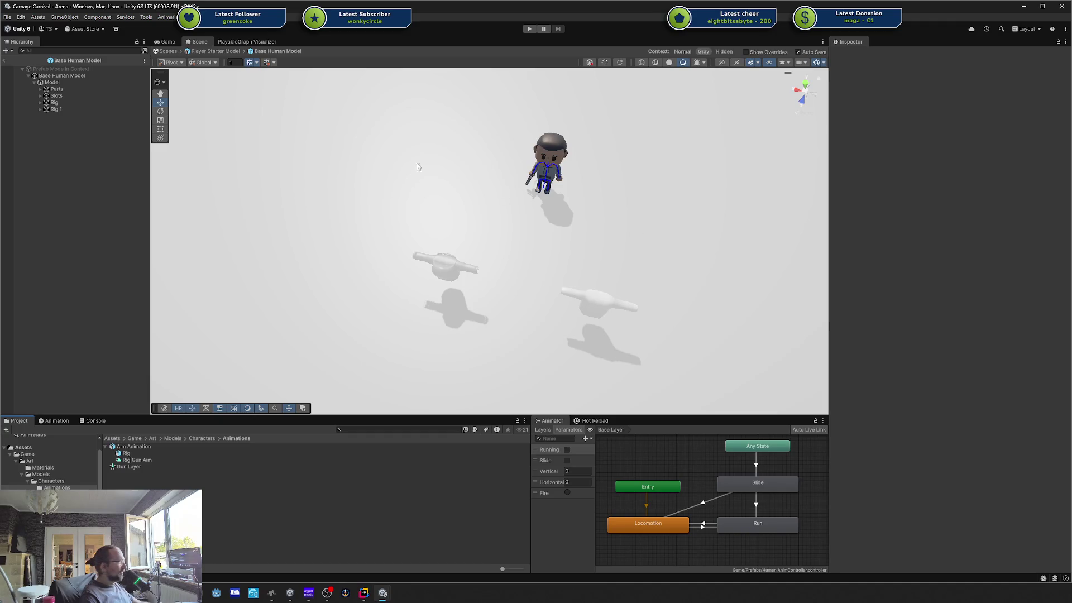
# Step: Show the Game view, enter Play mode after exiting Prefab Mode, and walk the character around
pyautogui.click(159, 42)
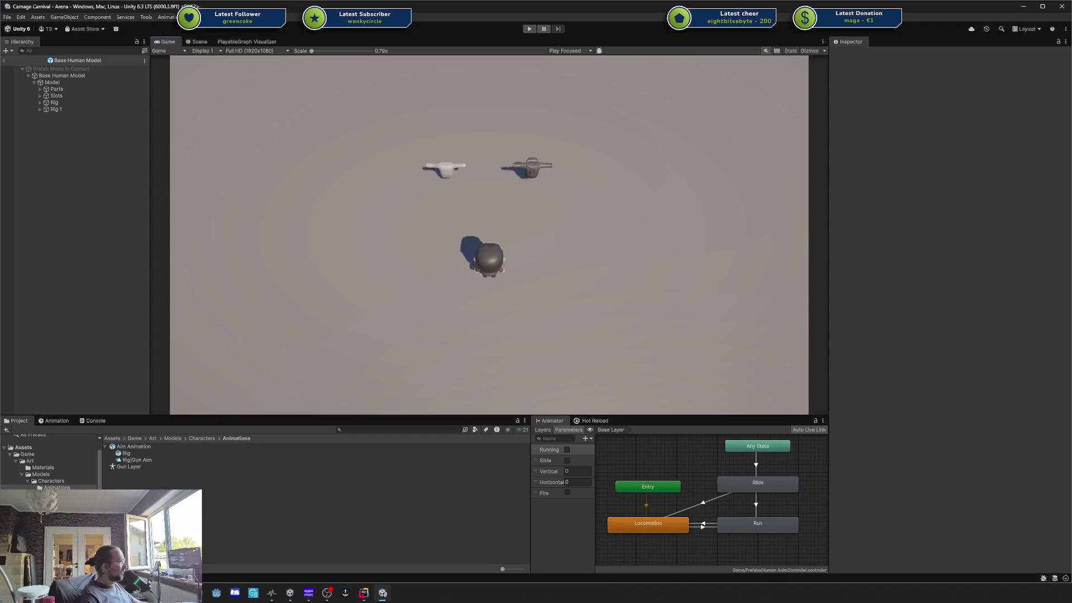
pyautogui.click(529, 31)
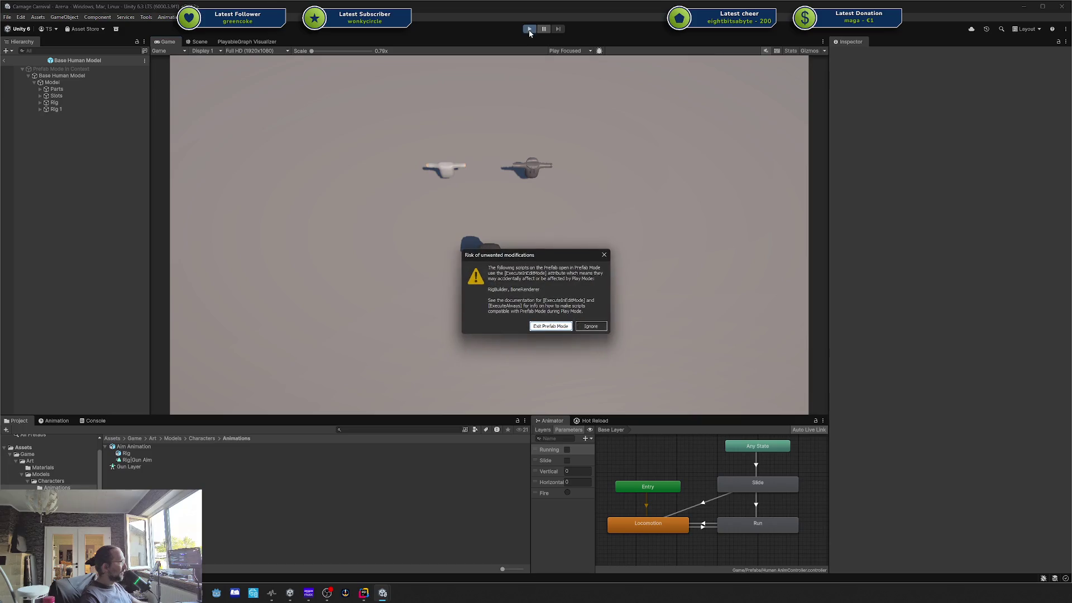
pyautogui.click(559, 327)
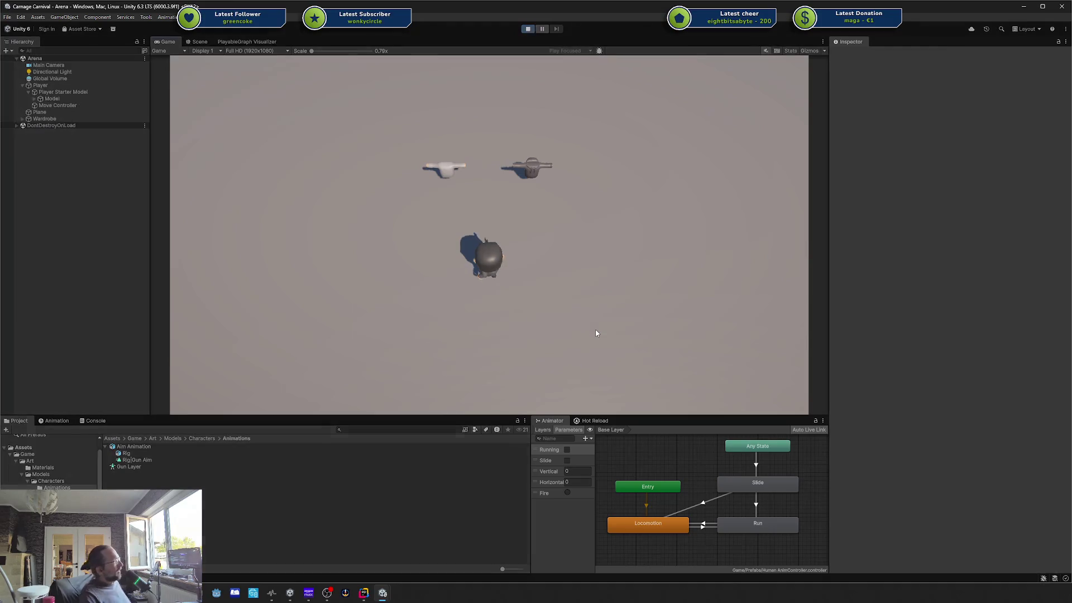
pyautogui.press('d')
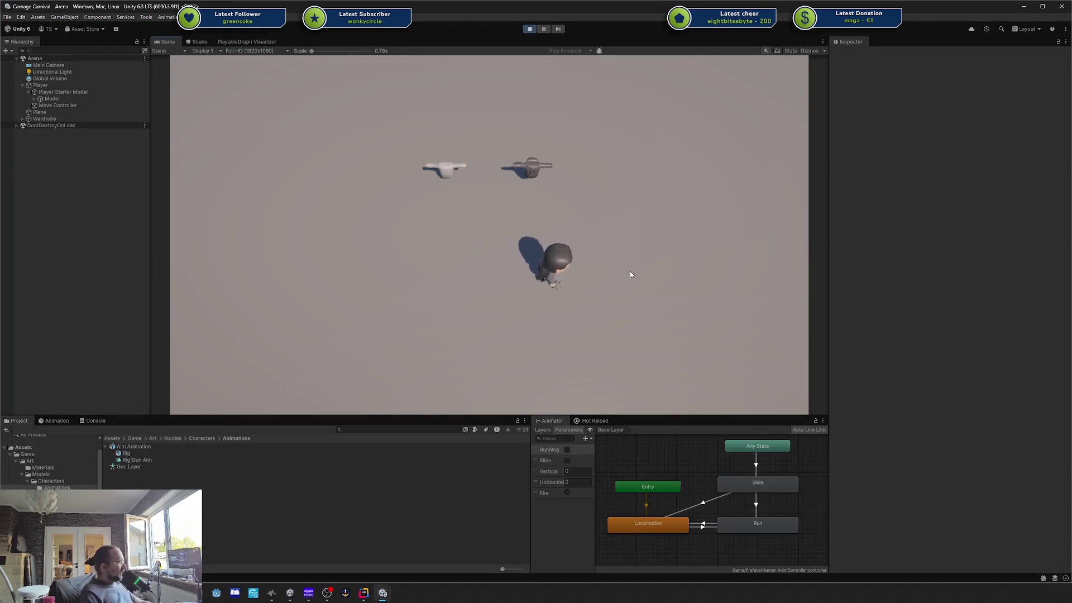
pyautogui.press('w')
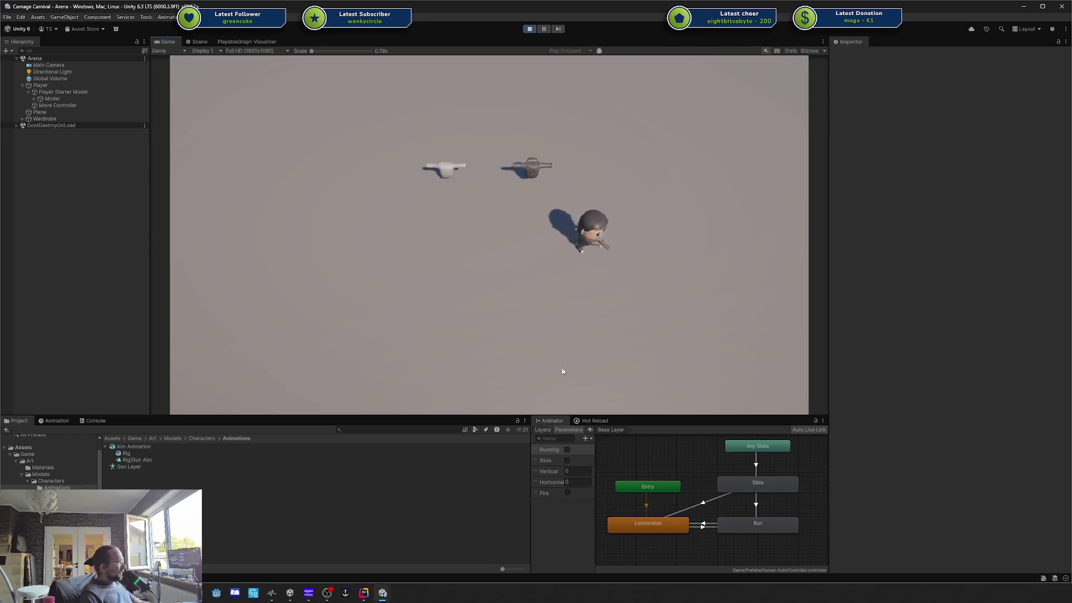
# Step: Select Model, then run and slide the character in several directions and pause mid-slide
pyautogui.click(49, 99)
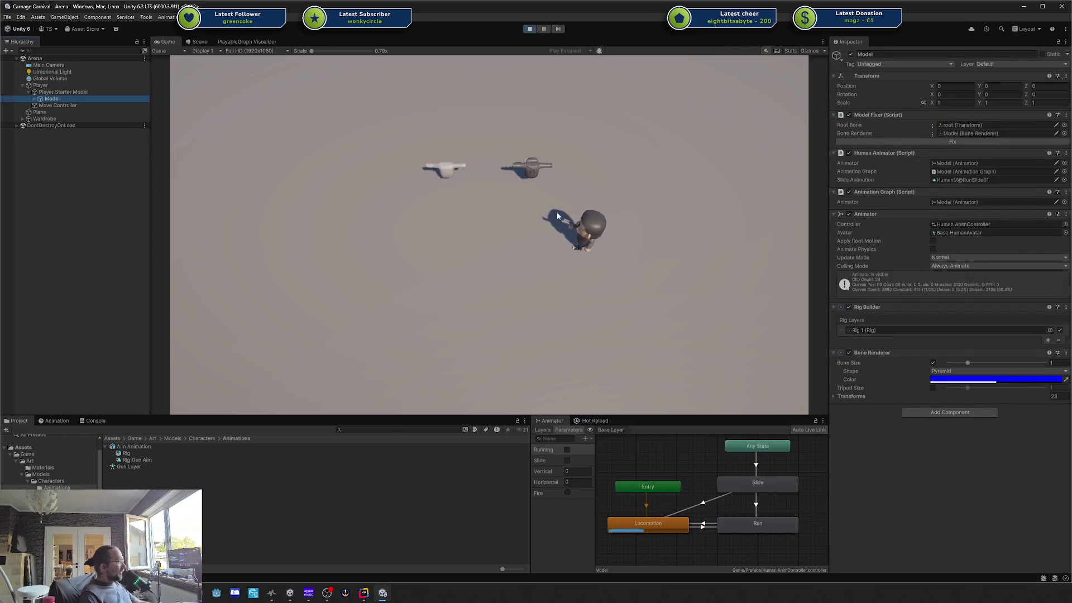
pyautogui.press('a')
pyautogui.press('d')
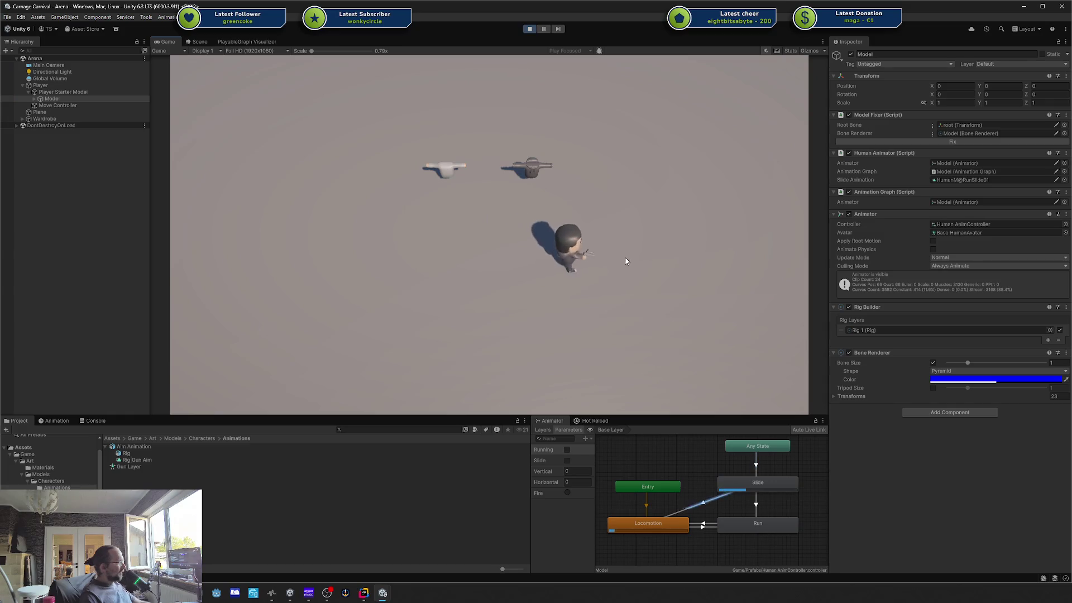
pyautogui.press('w')
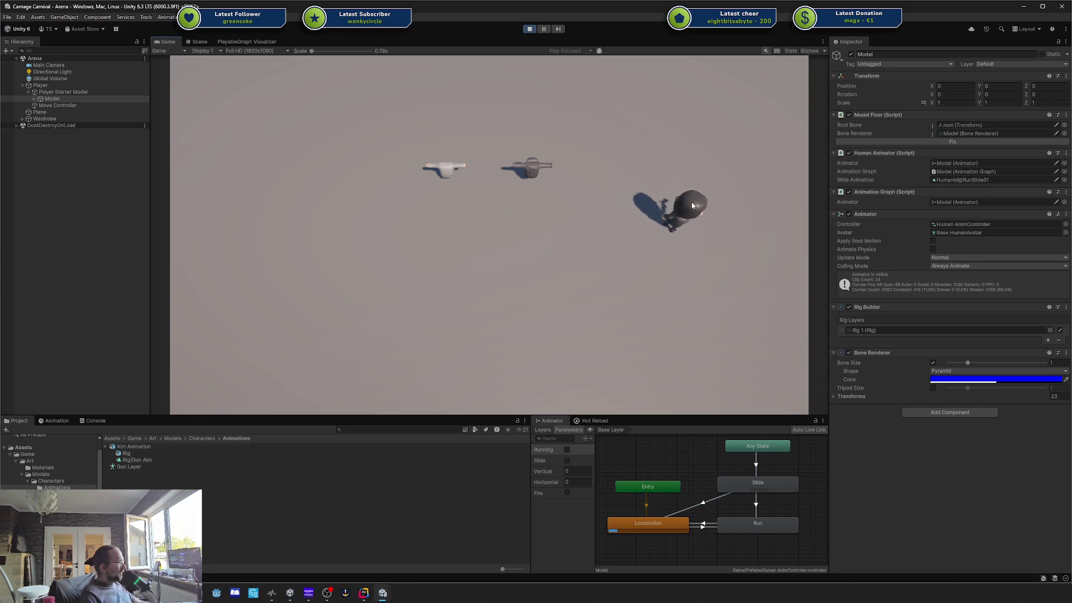
pyautogui.press('s')
pyautogui.press('a')
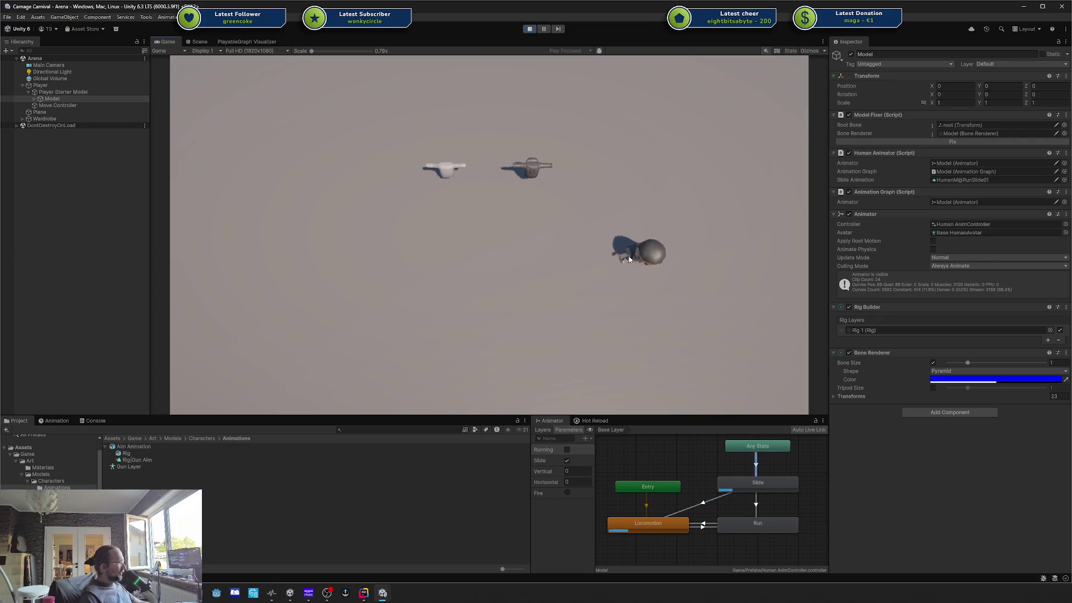
pyautogui.press('w')
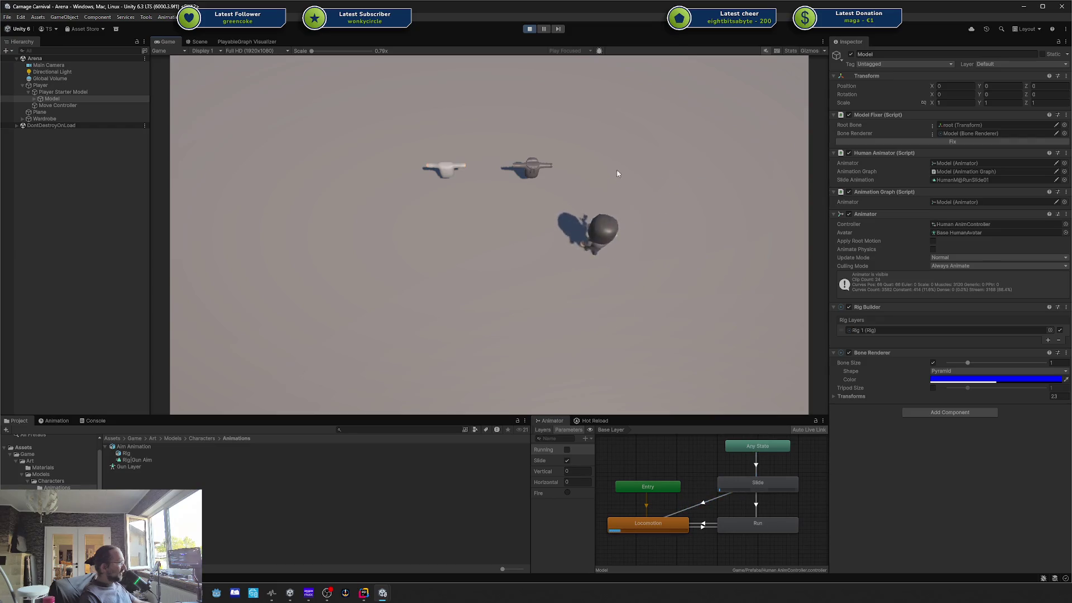
pyautogui.press('s')
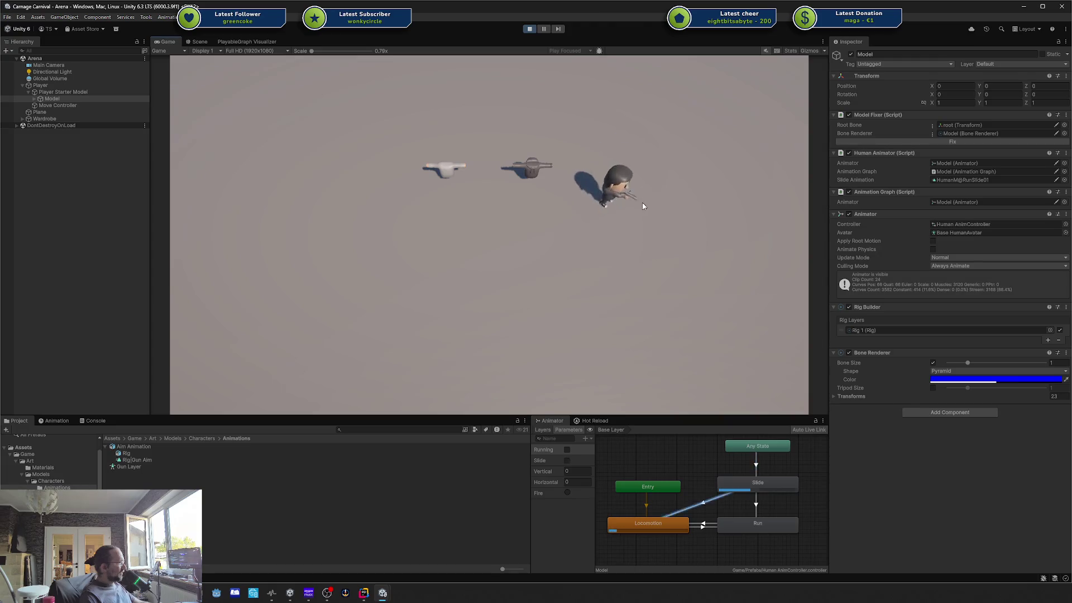
pyautogui.press('d')
pyautogui.press('a')
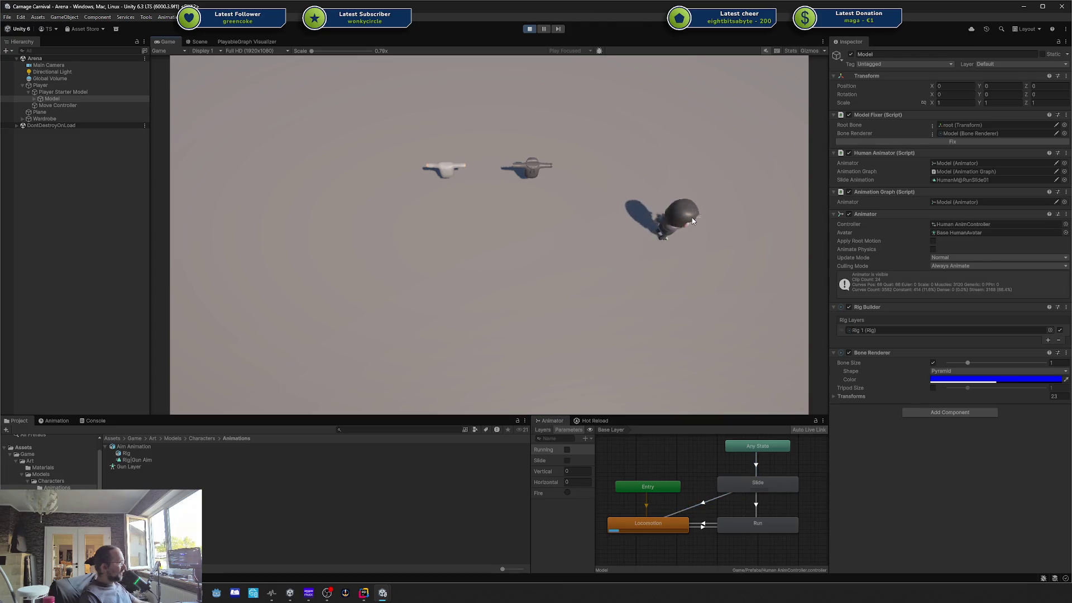
pyautogui.press('d')
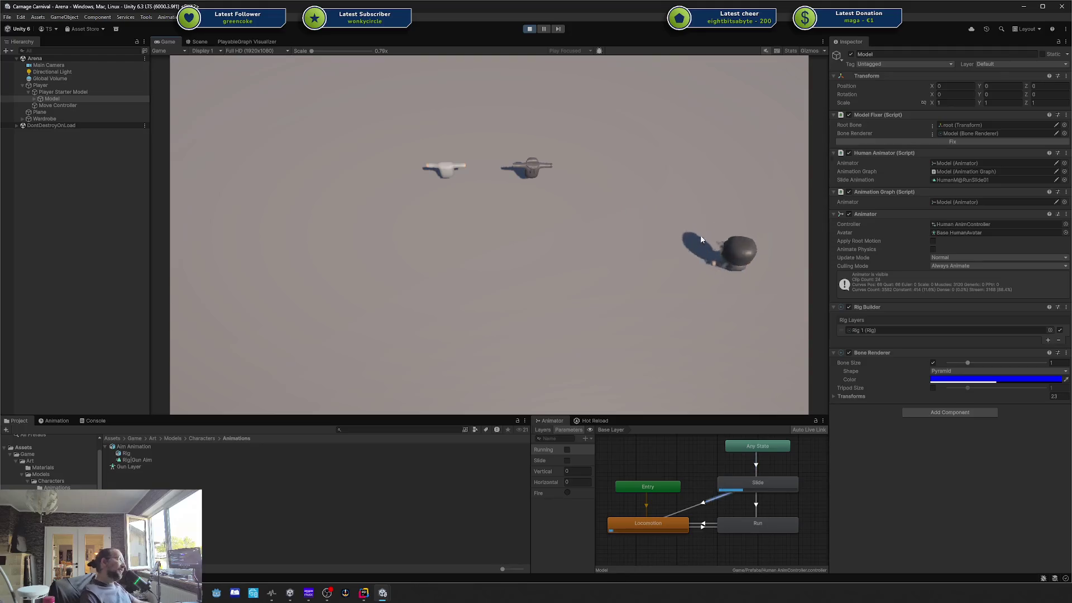
pyautogui.click(544, 29)
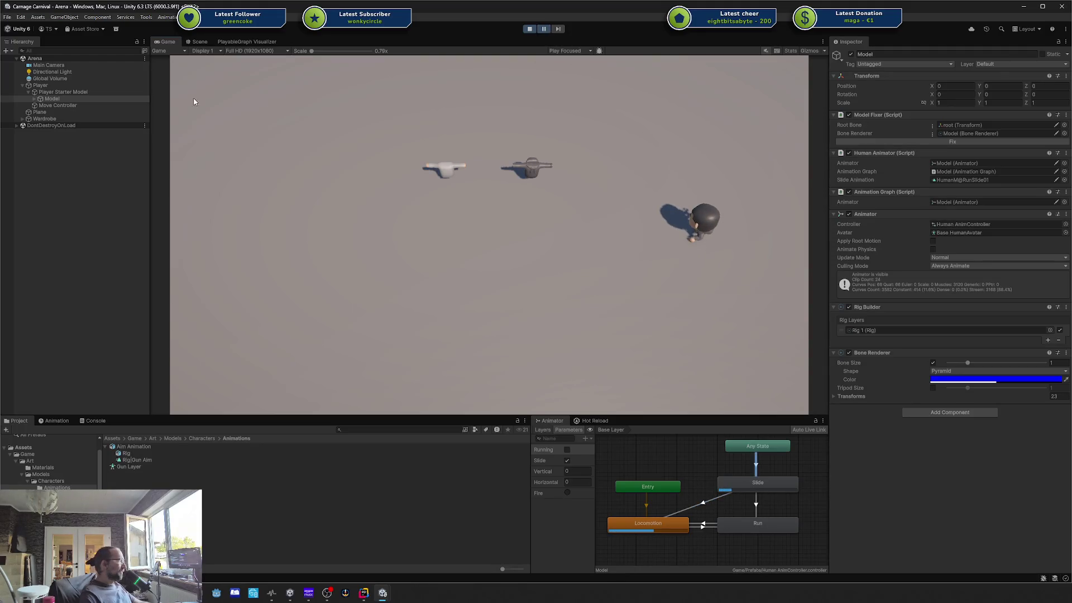
pyautogui.click(198, 42)
# Step: Frame and orbit around the paused character in the Scene view to see its slide pose side-on, then resume play
pyautogui.press('f')
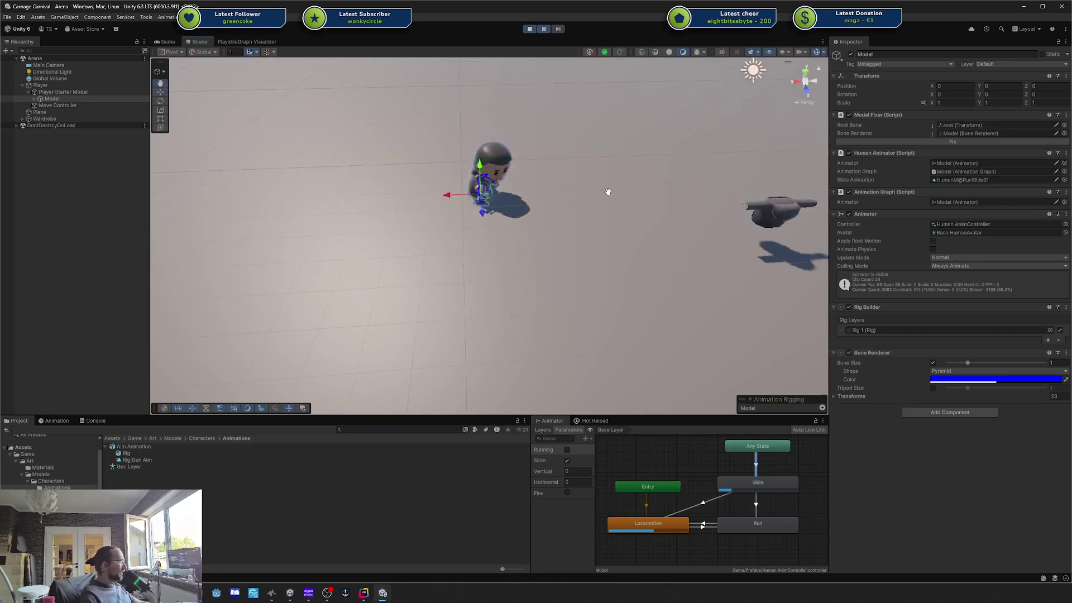
pyautogui.scroll(3, 578, 194)
pyautogui.moveTo(548, 196)
pyautogui.mouseDown()
pyautogui.moveTo(549, 225)
pyautogui.moveTo(581, 174)
pyautogui.moveTo(627, 229)
pyautogui.moveTo(323, 148)
pyautogui.moveTo(280, 112)
pyautogui.moveTo(286, 78)
pyautogui.mouseUp()
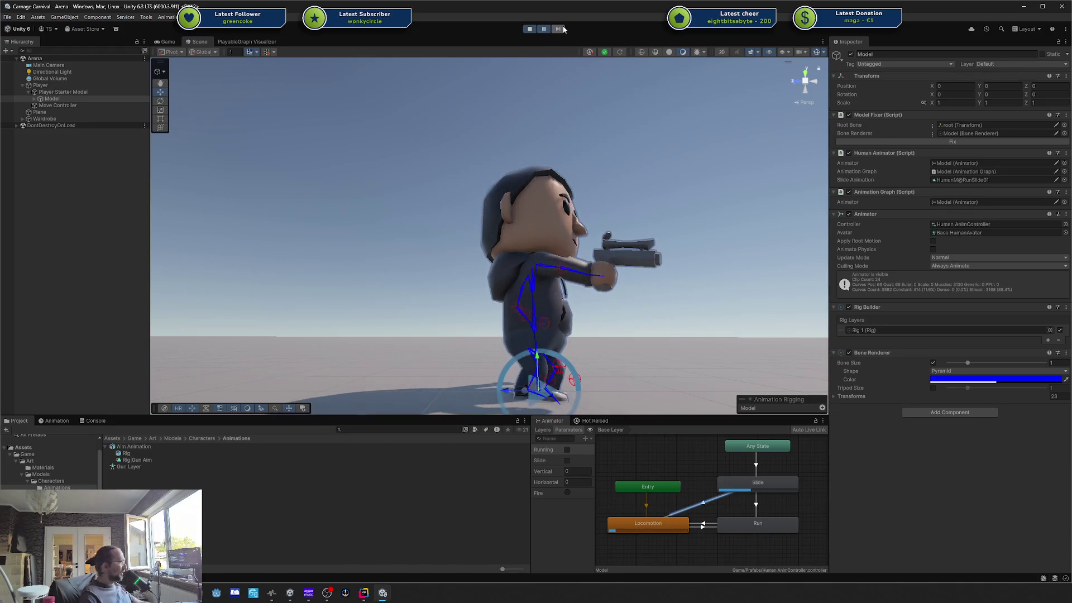
pyautogui.click(544, 29)
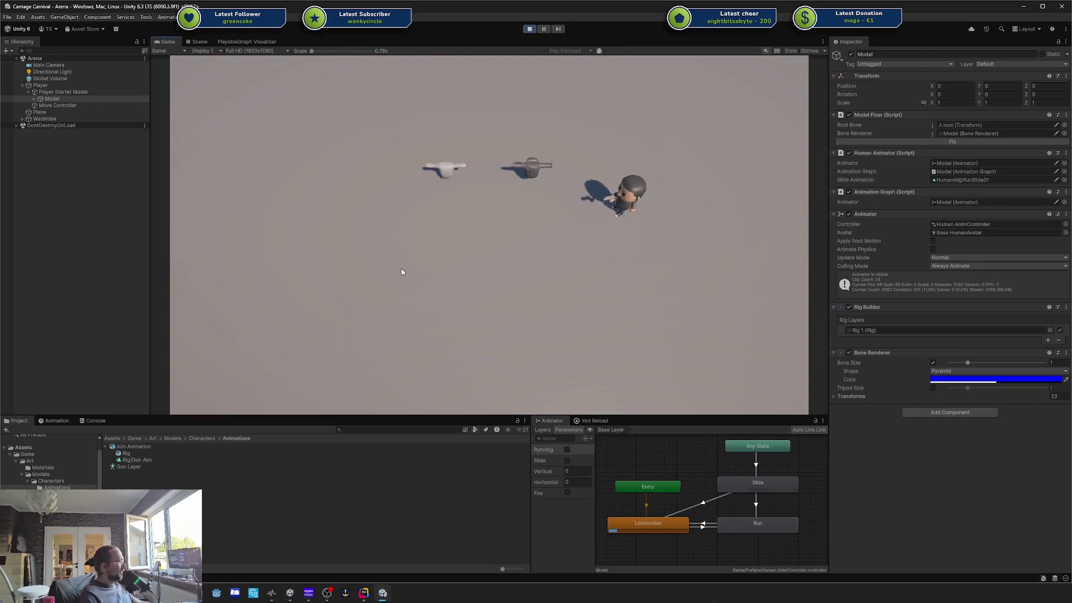
# Step: Run the character left and then right in play mode
pyautogui.press('a')
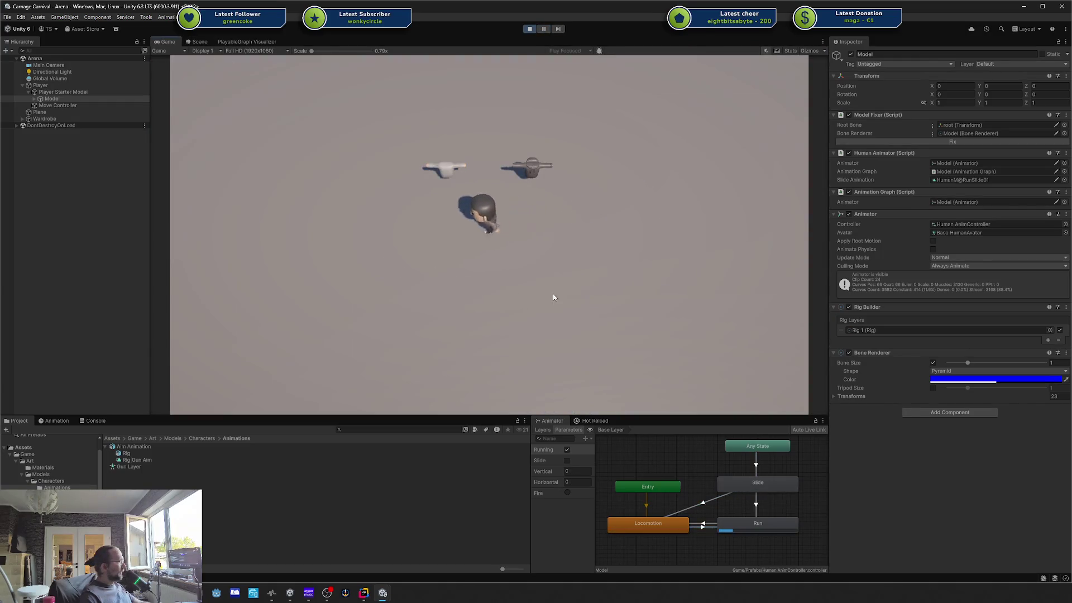
pyautogui.press('d')
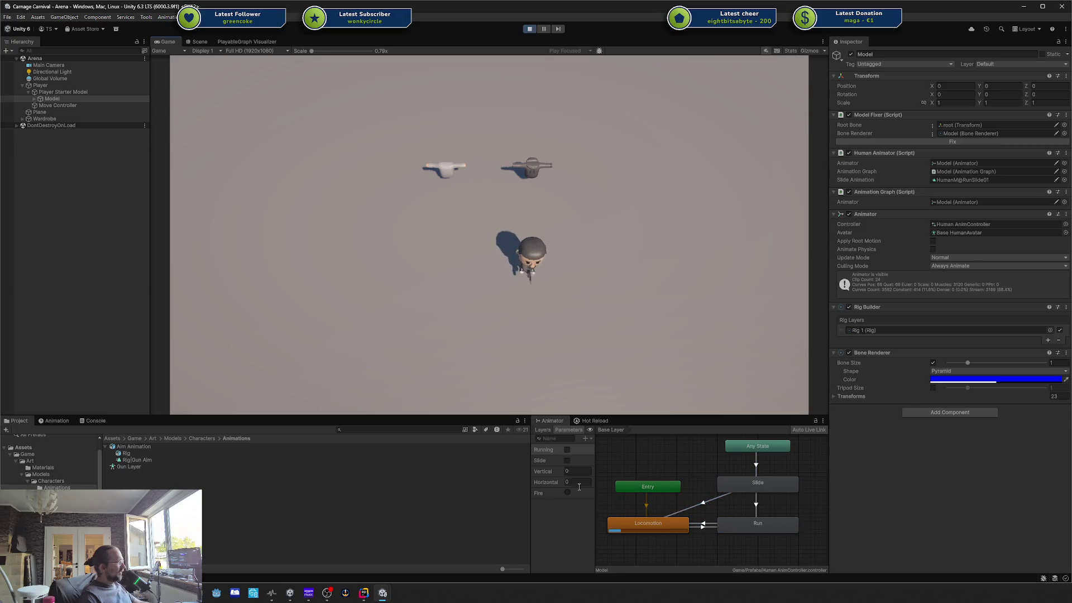
pyautogui.press('d')
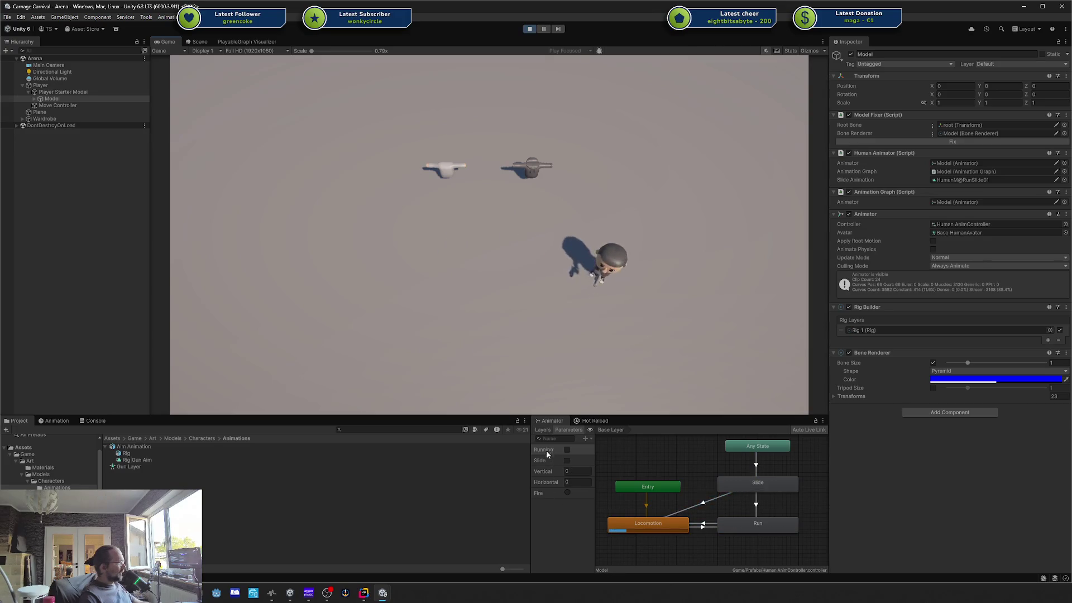
# Step: Select the Gun layer in the Animator's Layers list and review its weight and blending settings
pyautogui.click(542, 429)
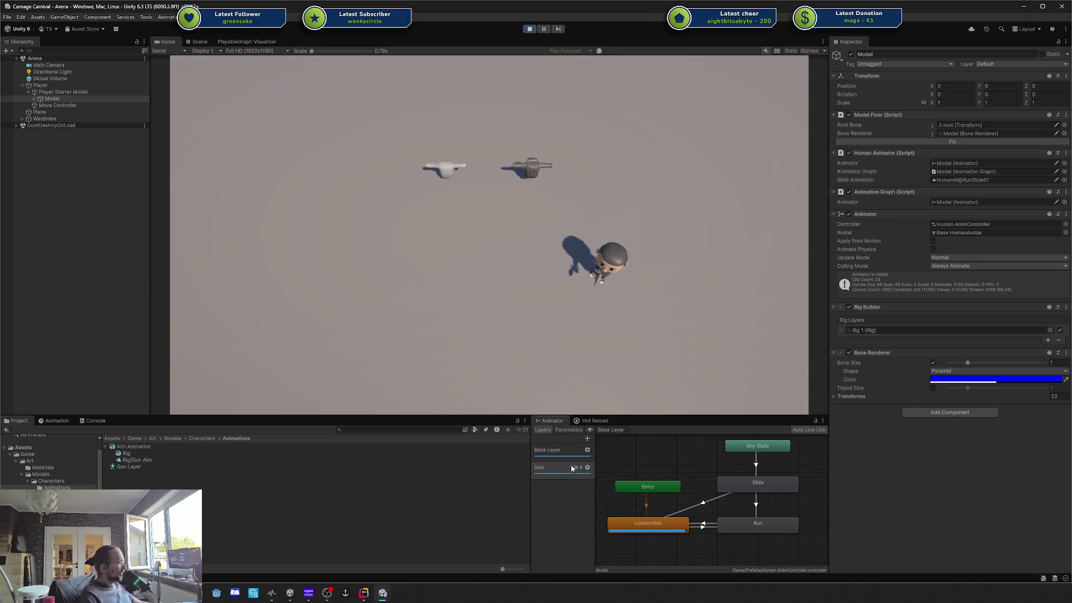
pyautogui.click(555, 475)
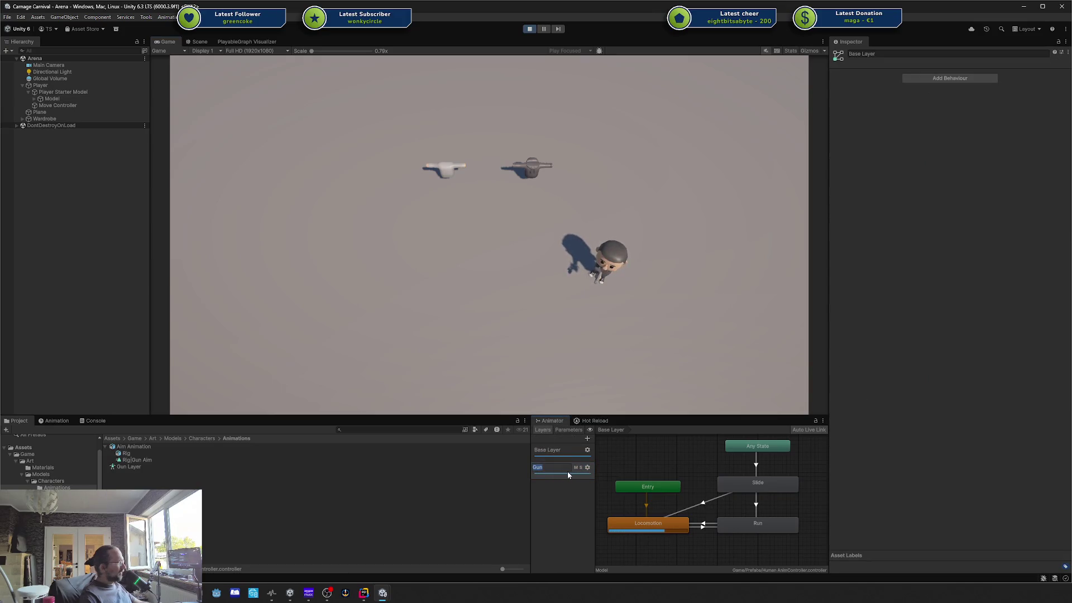
pyautogui.click(587, 467)
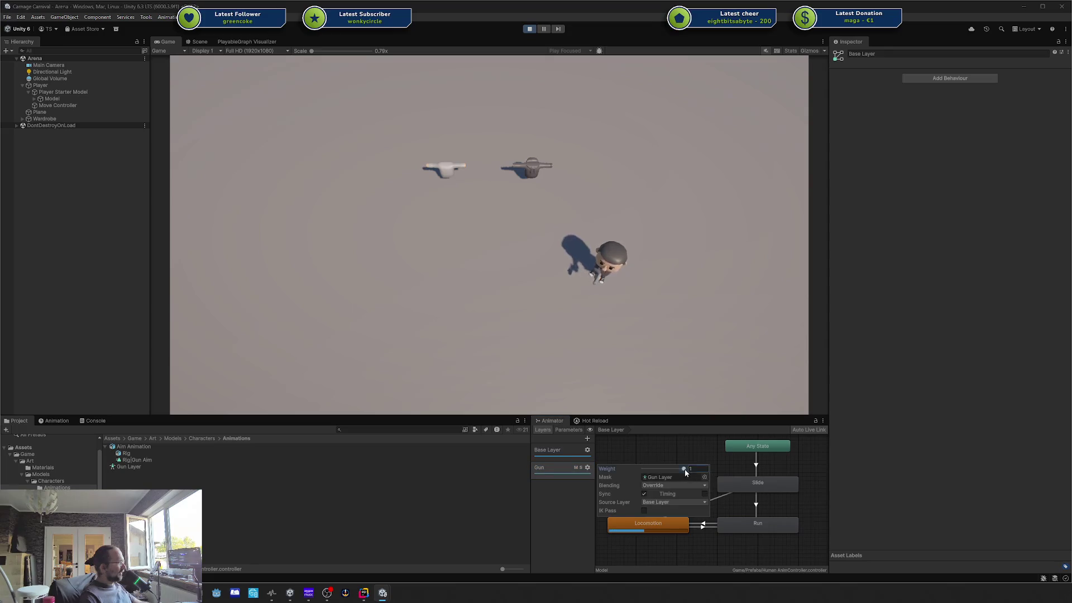
pyautogui.click(538, 480)
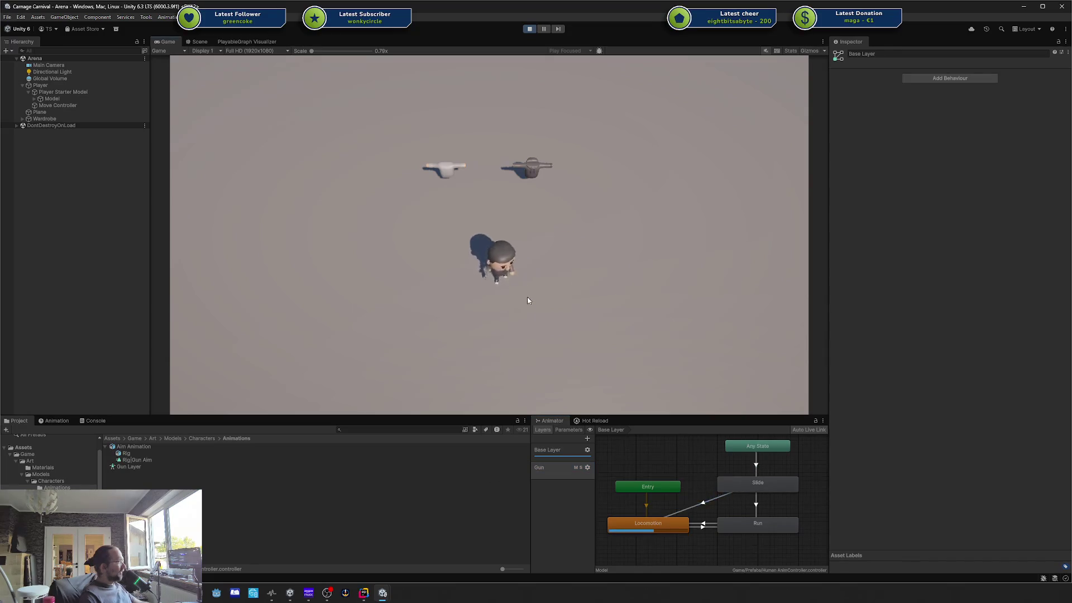
# Step: Play-test running right and sliding left with the movement keys and Space, several times
pyautogui.press('d')
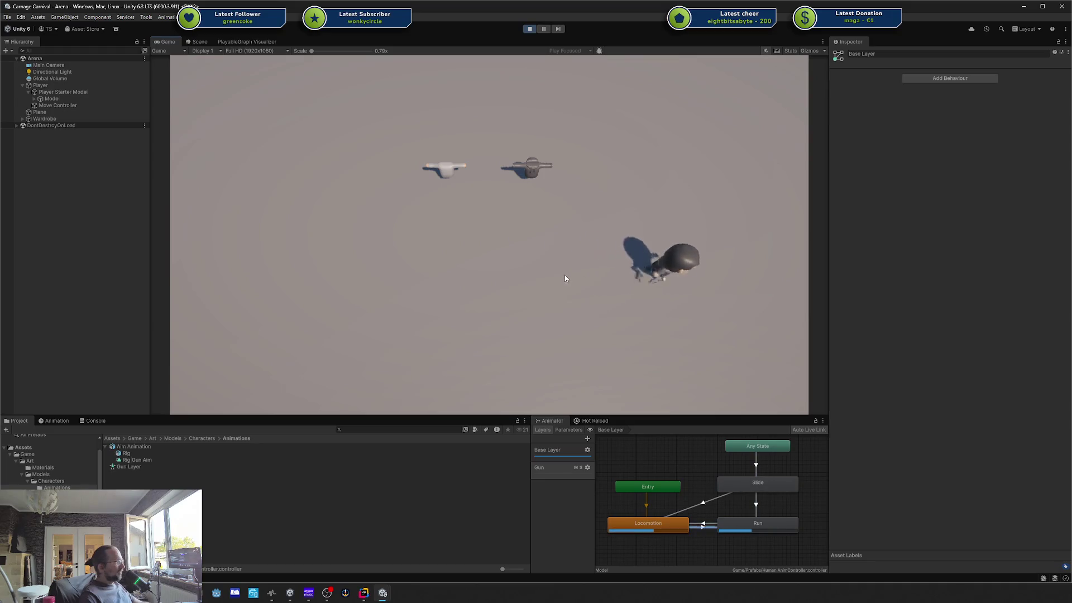
pyautogui.press('a')
pyautogui.press('space')
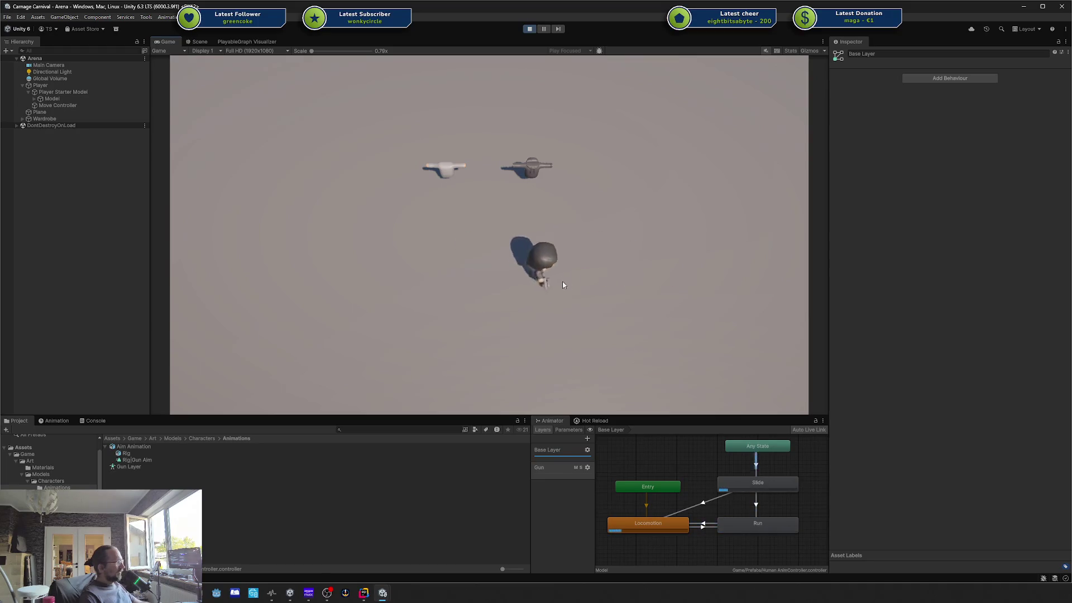
pyautogui.press('d')
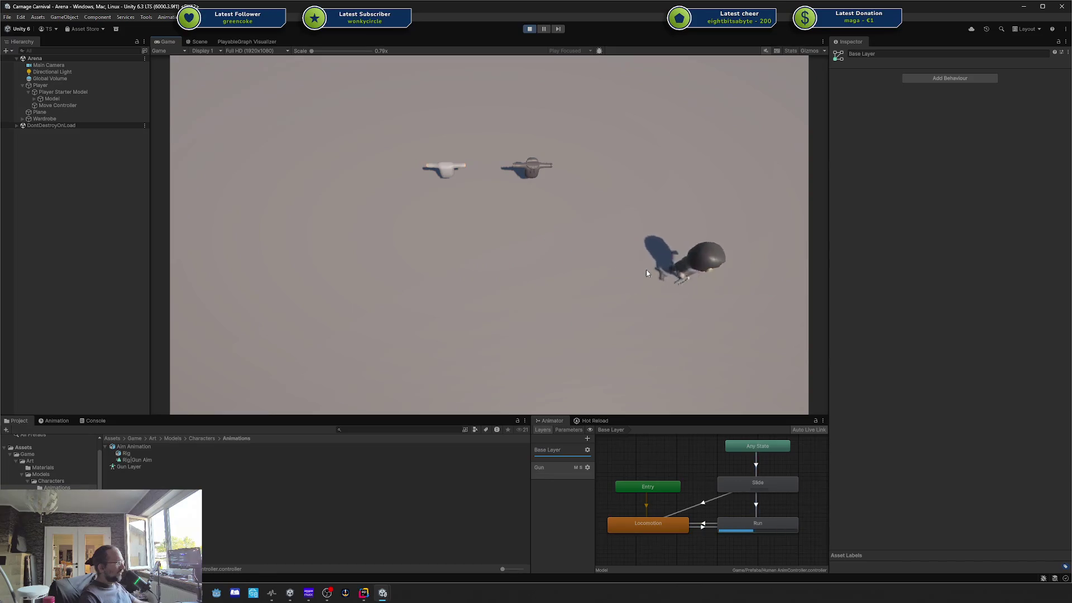
pyautogui.press('a')
pyautogui.press('space')
pyautogui.press('d')
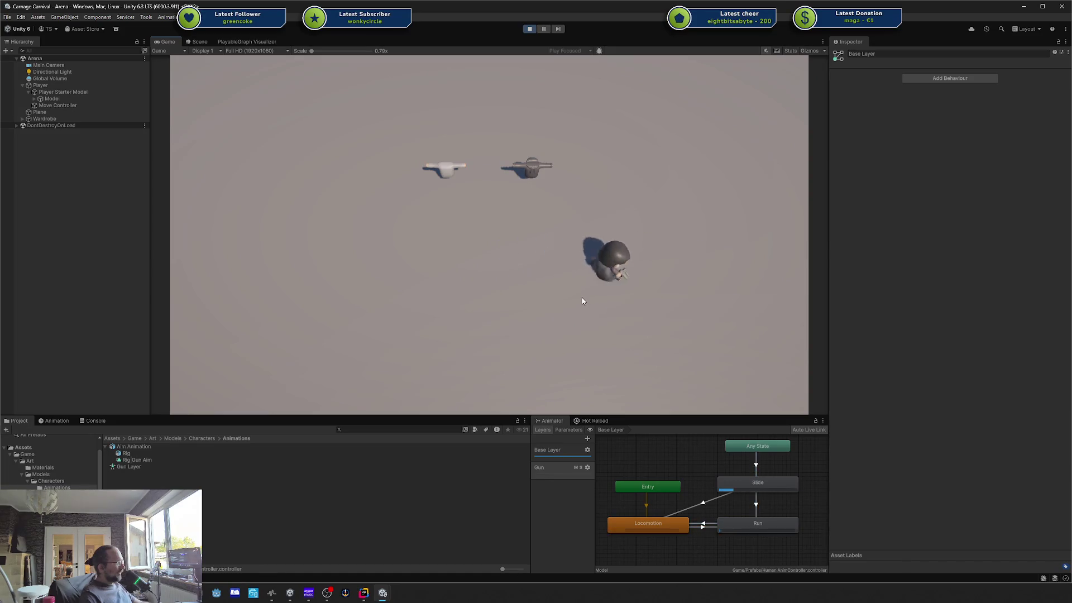
pyautogui.press('space')
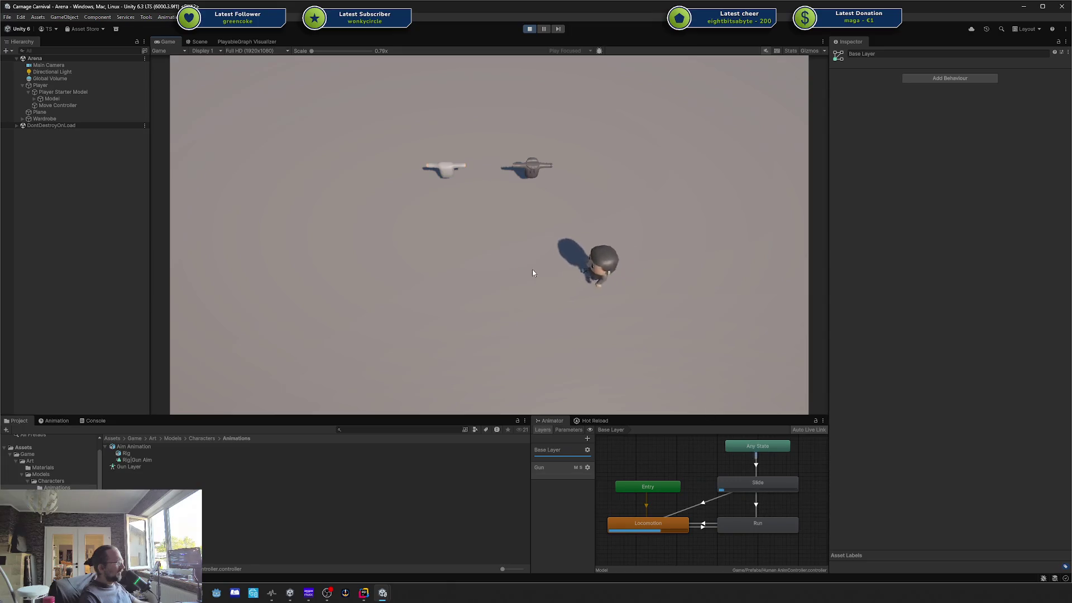
# Step: Keep running the player up, down, left and right around the arena
pyautogui.press('d')
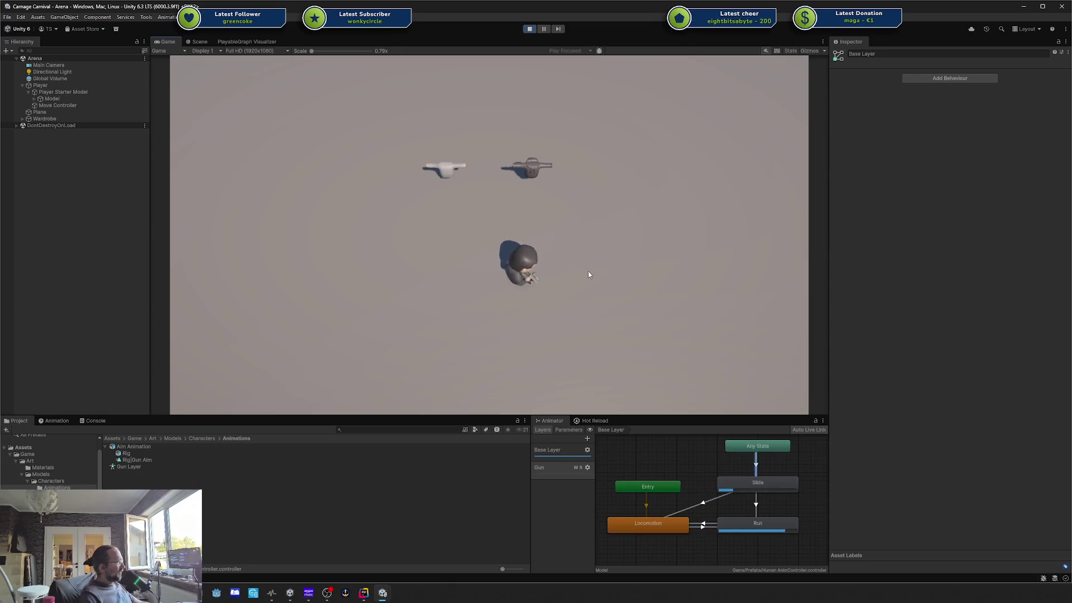
pyautogui.press('w')
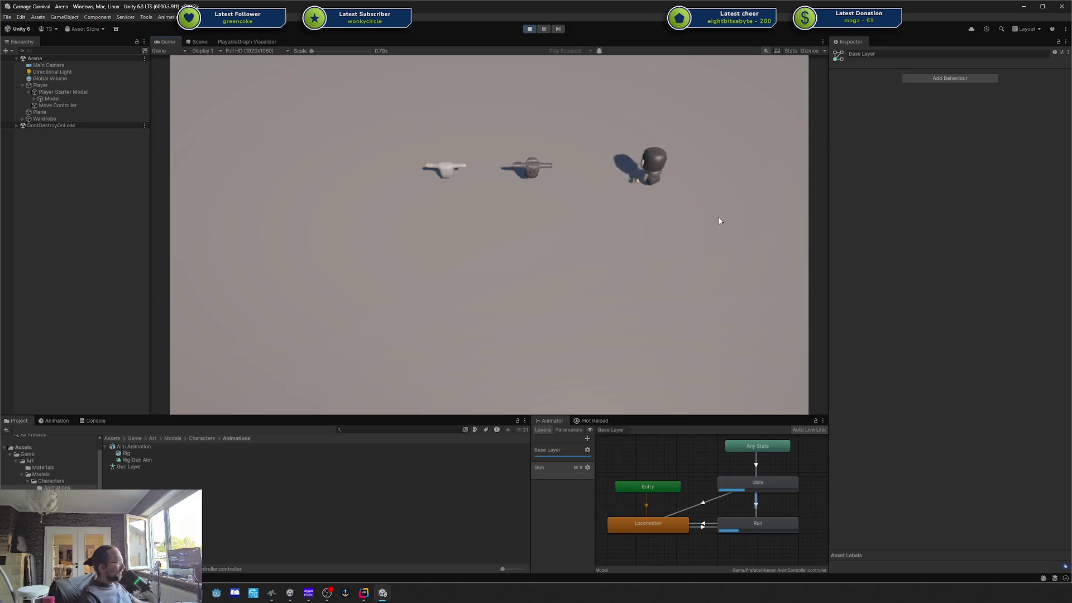
pyautogui.press('s')
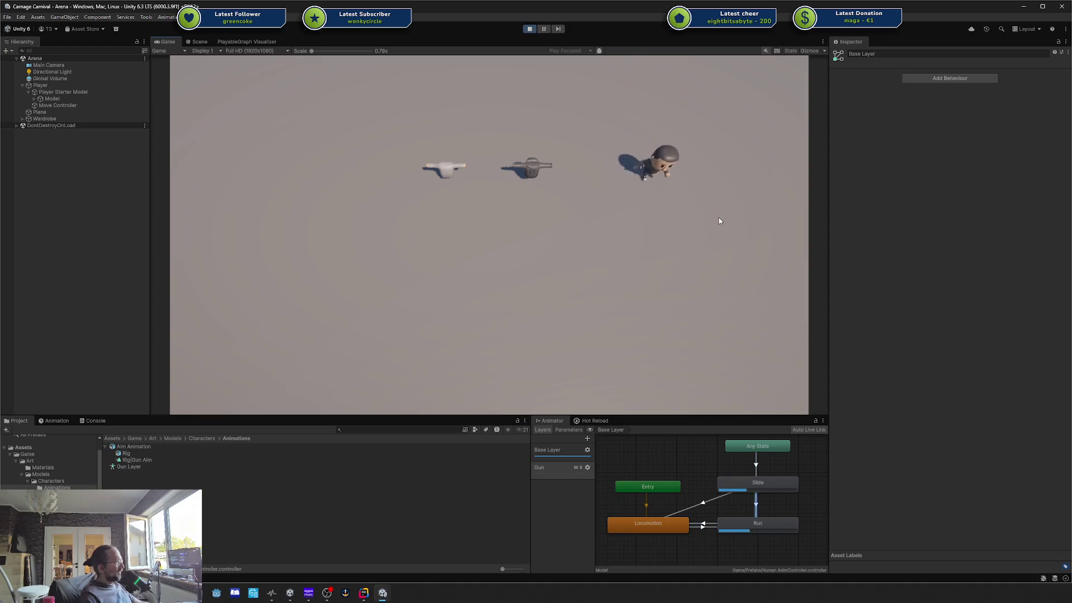
pyautogui.press('a')
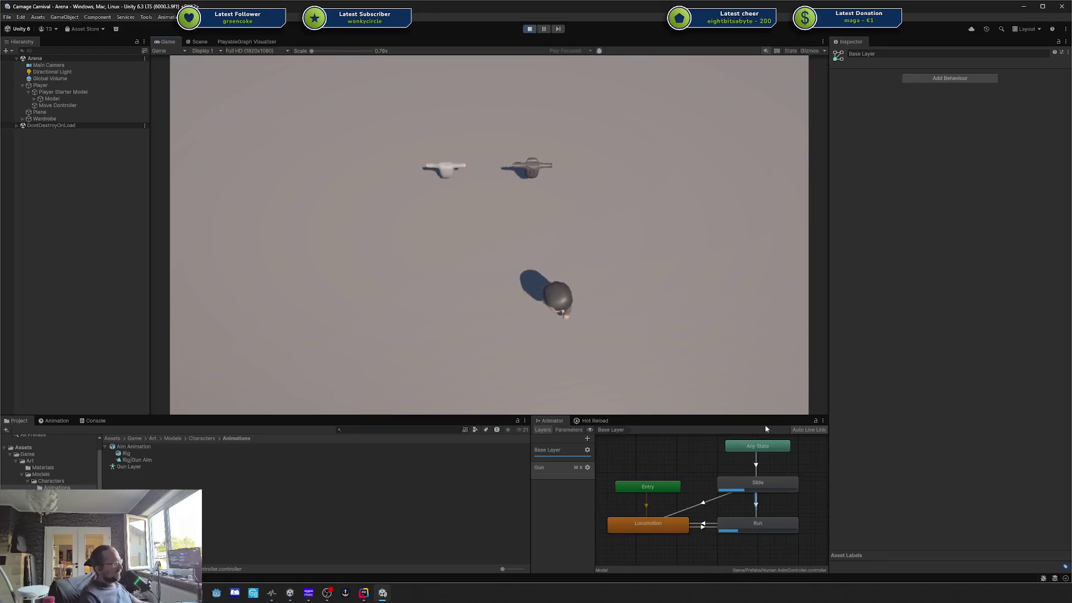
pyautogui.press('a')
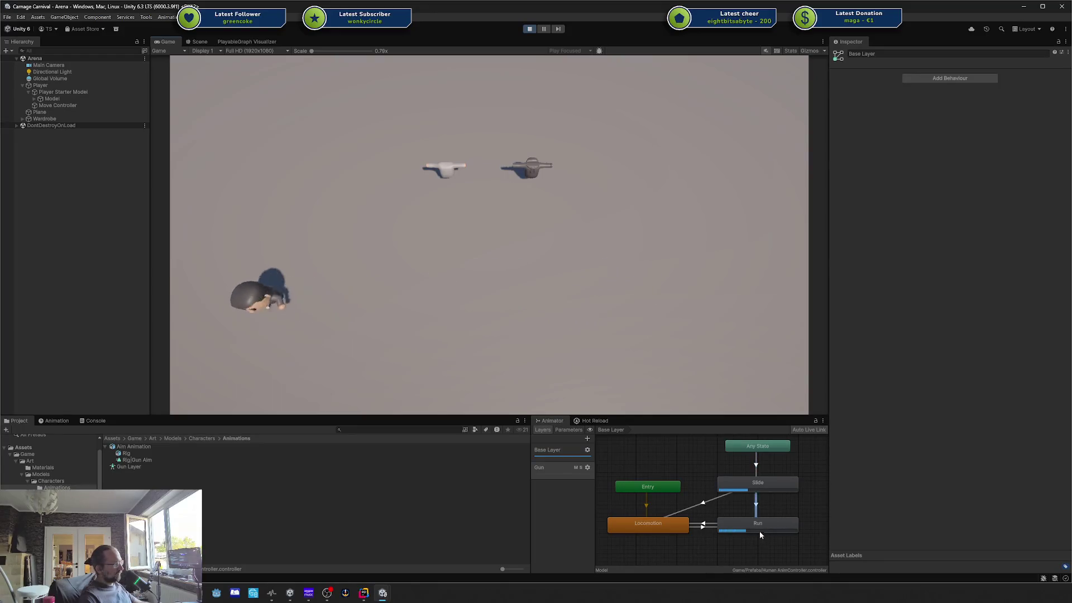
pyautogui.press('d')
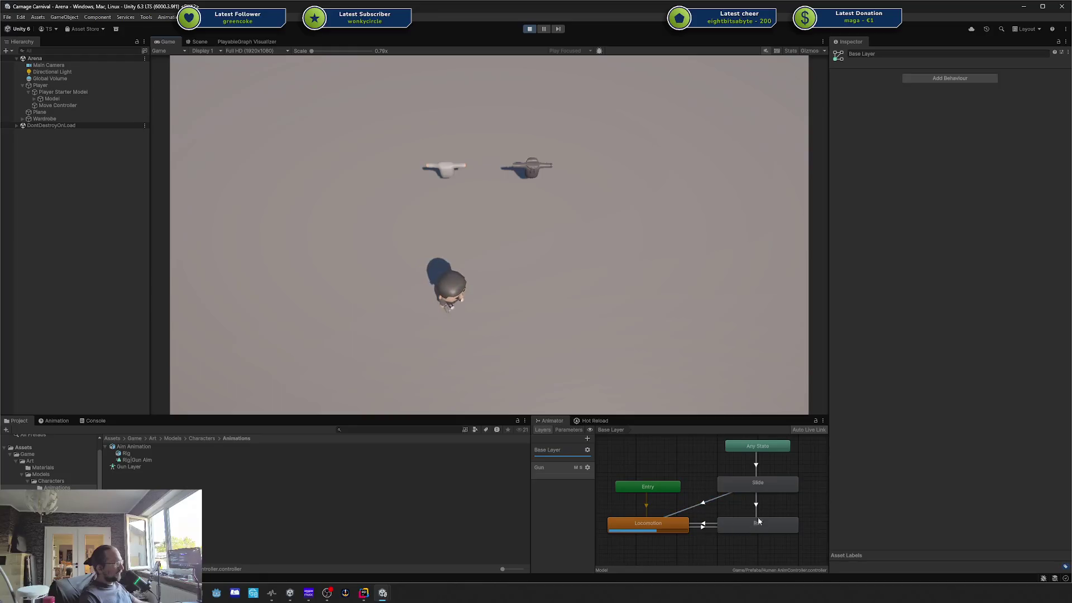
# Step: Inspect the Any State to Slide transition's timing settings and the Run and Slide states, then test a slide
pyautogui.click(756, 466)
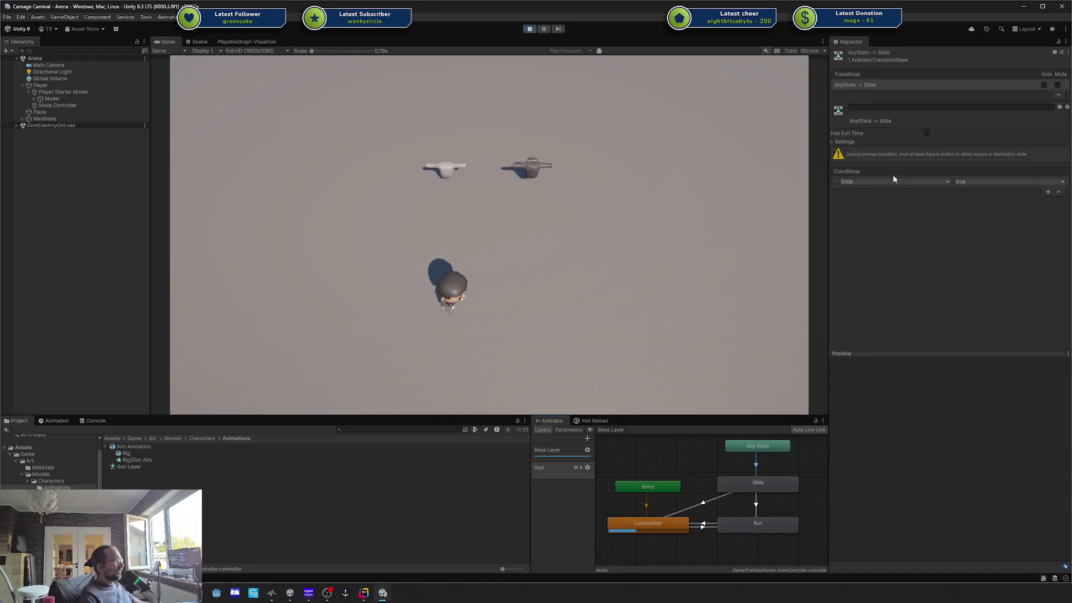
pyautogui.click(848, 142)
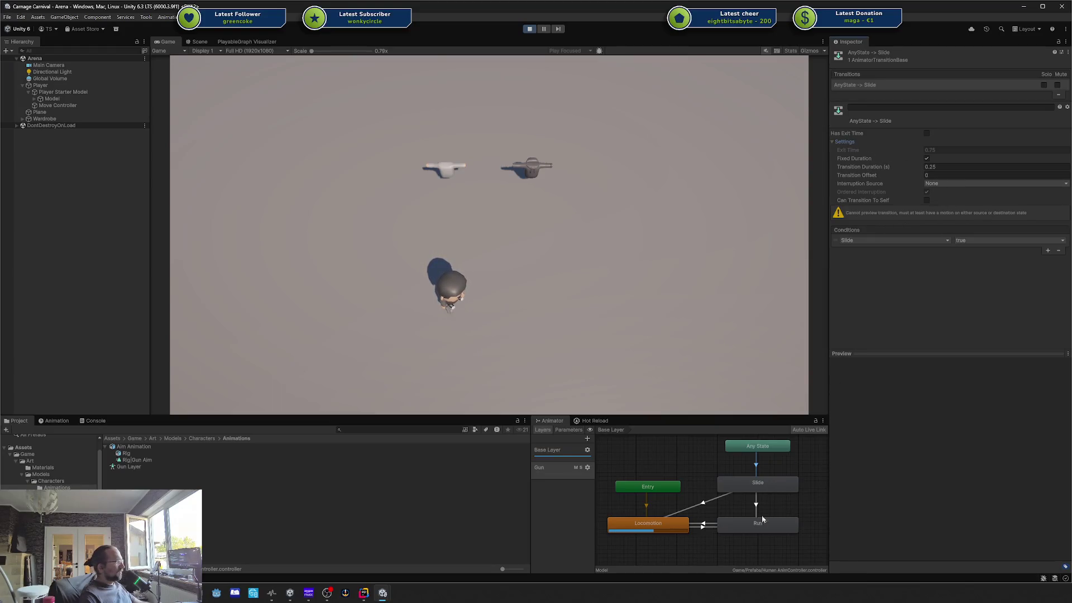
pyautogui.click(733, 522)
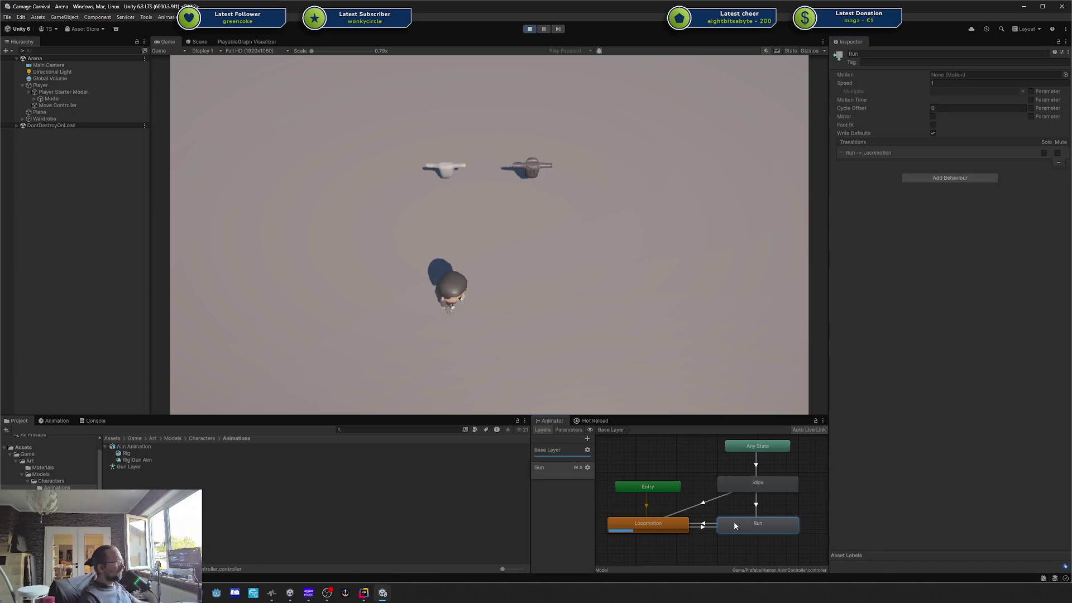
pyautogui.click(756, 505)
pyautogui.click(752, 483)
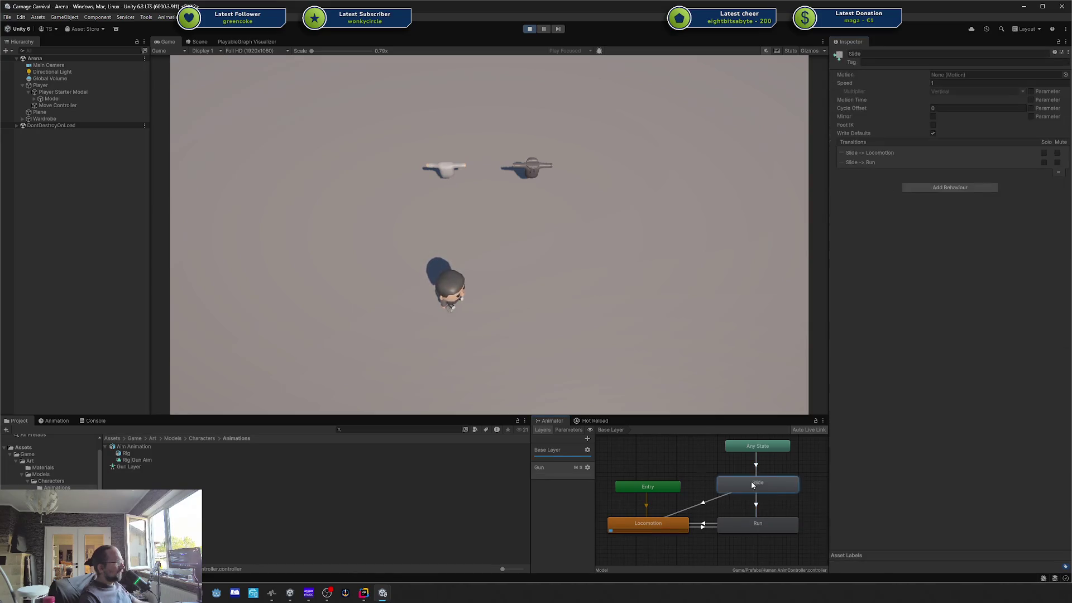
pyautogui.click(756, 465)
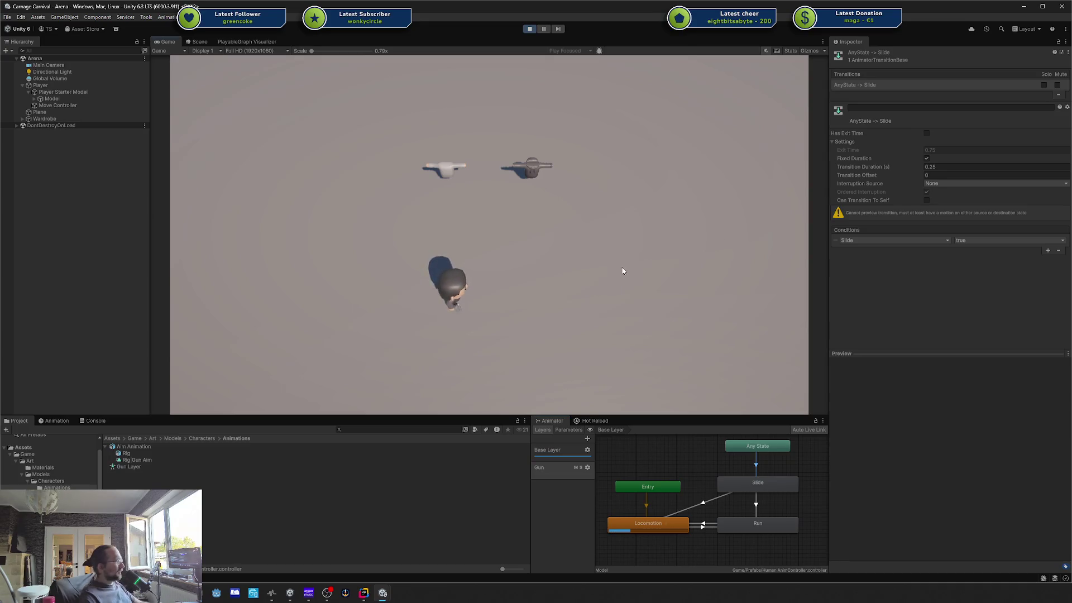
pyautogui.press('w')
pyautogui.press('ctrl')
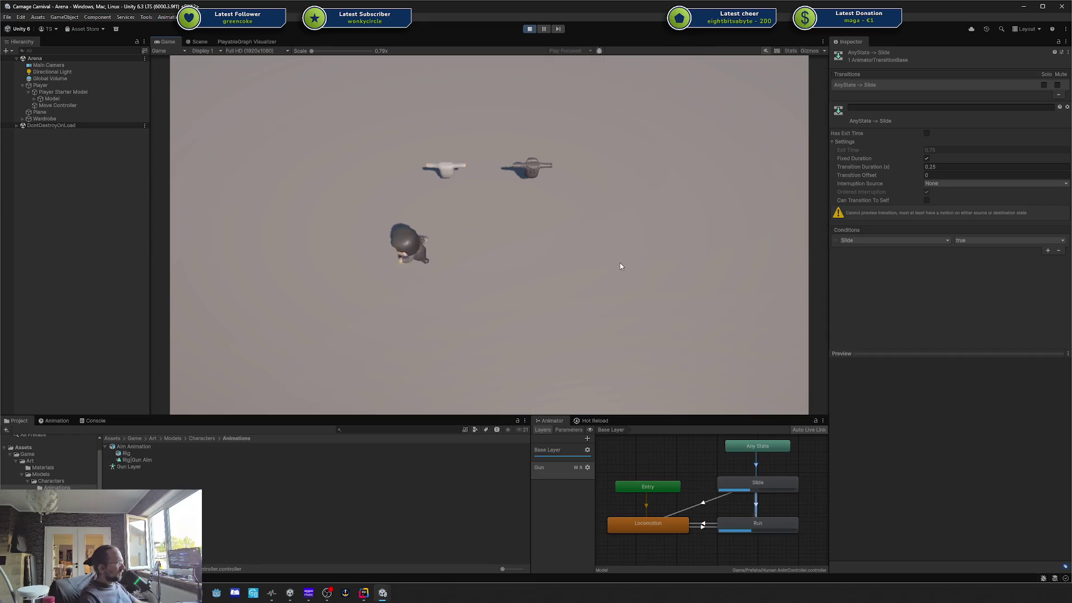
# Step: Set the Any State to Slide transition duration to 0.15 and test the quicker slide
pyautogui.click(994, 165)
pyautogui.click(994, 163)
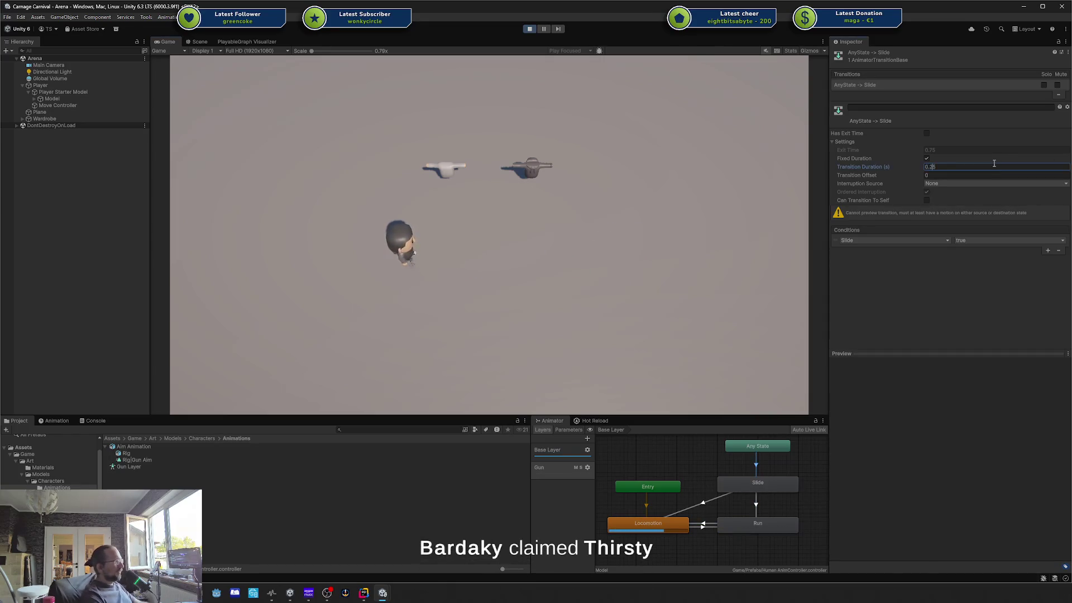
pyautogui.write('1')
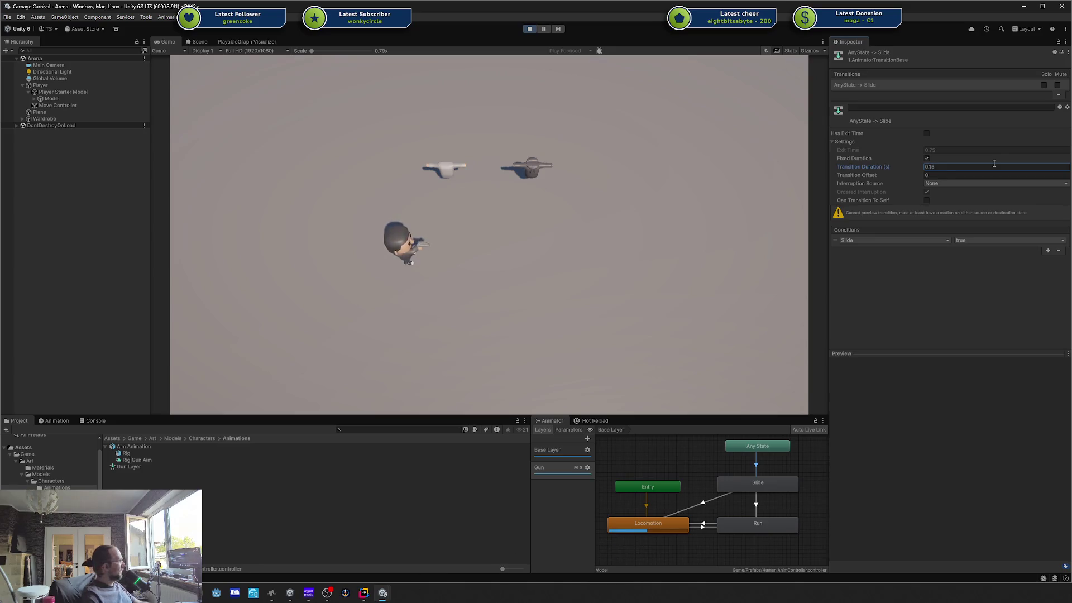
pyautogui.click(413, 181)
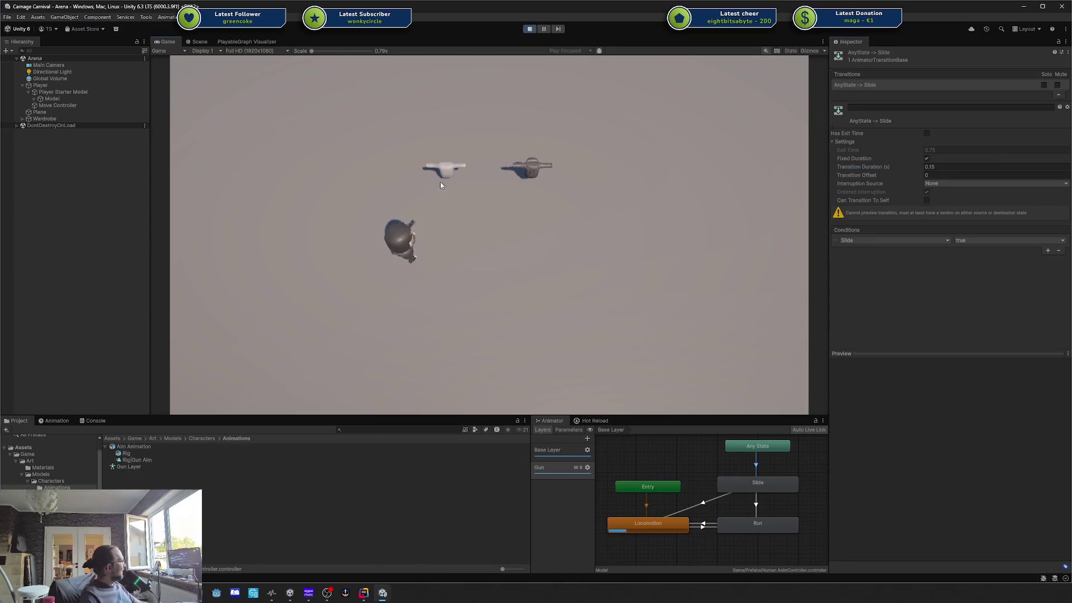
pyautogui.press('d')
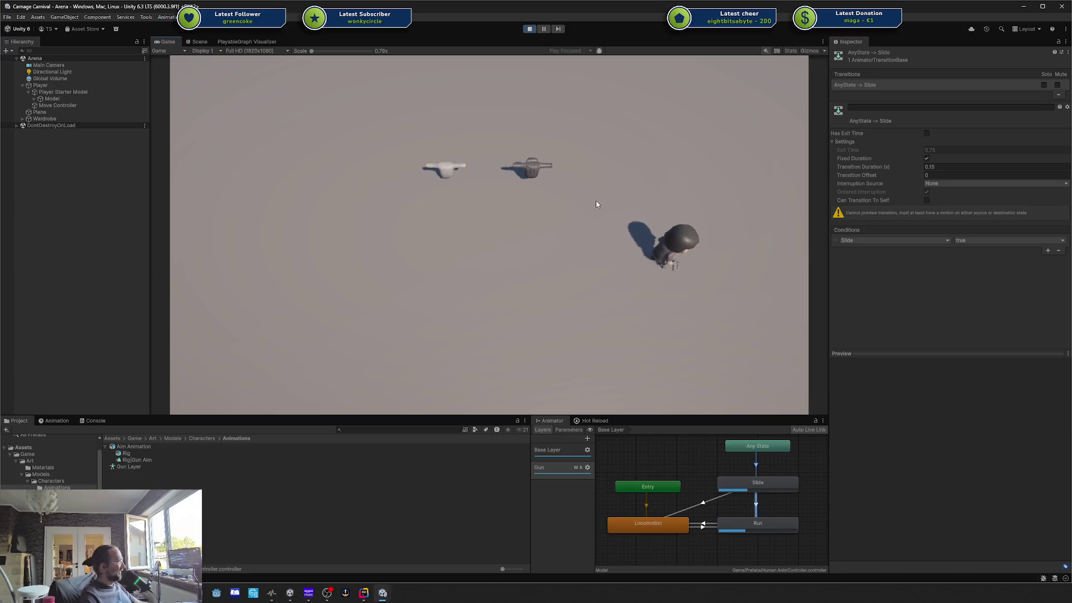
pyautogui.press('a')
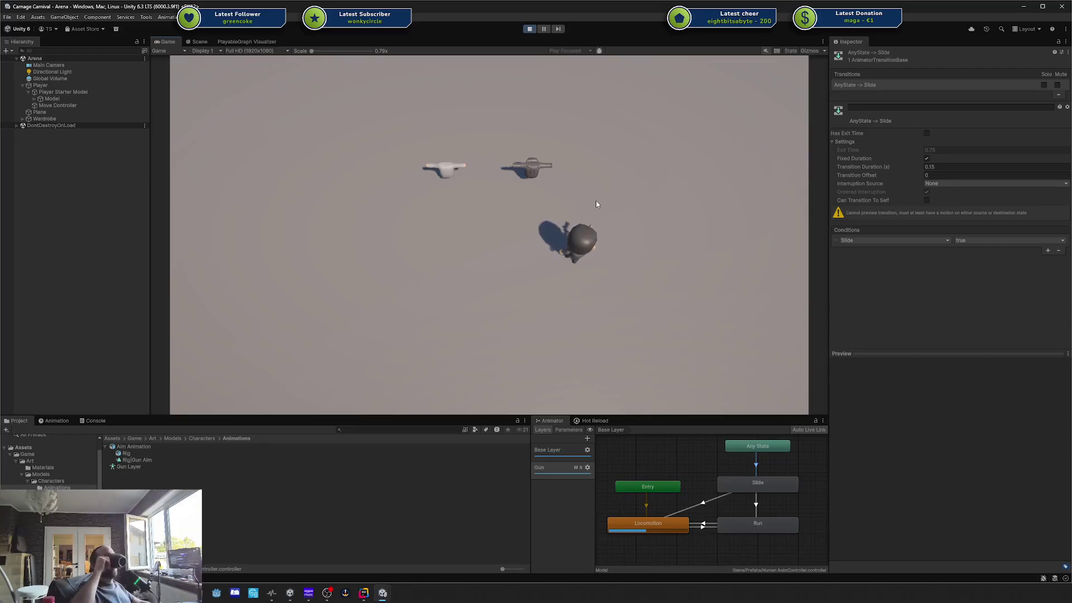
pyautogui.press('w')
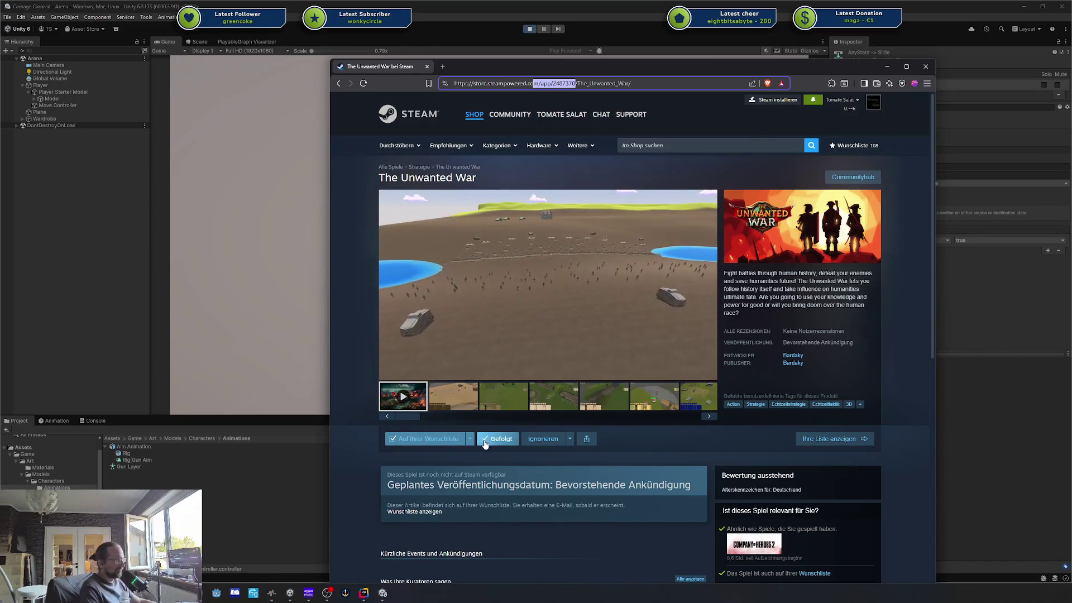
# Step: Watch The Unwanted War's trailer and scroll down the Steam page toward the curator recommendations
pyautogui.moveTo(453, 446)
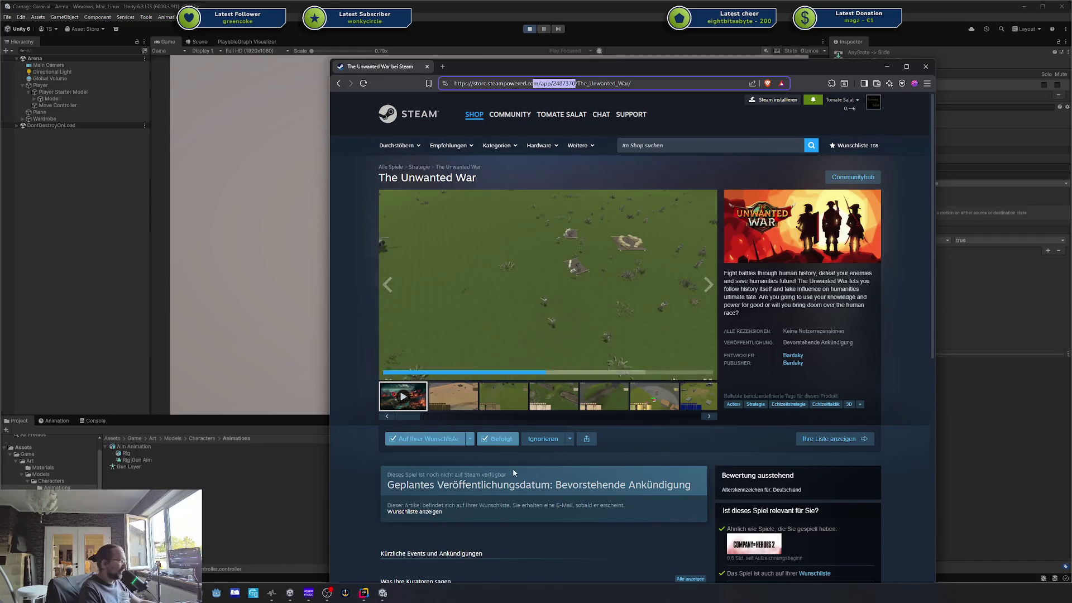
pyautogui.scroll(-2, 518, 469)
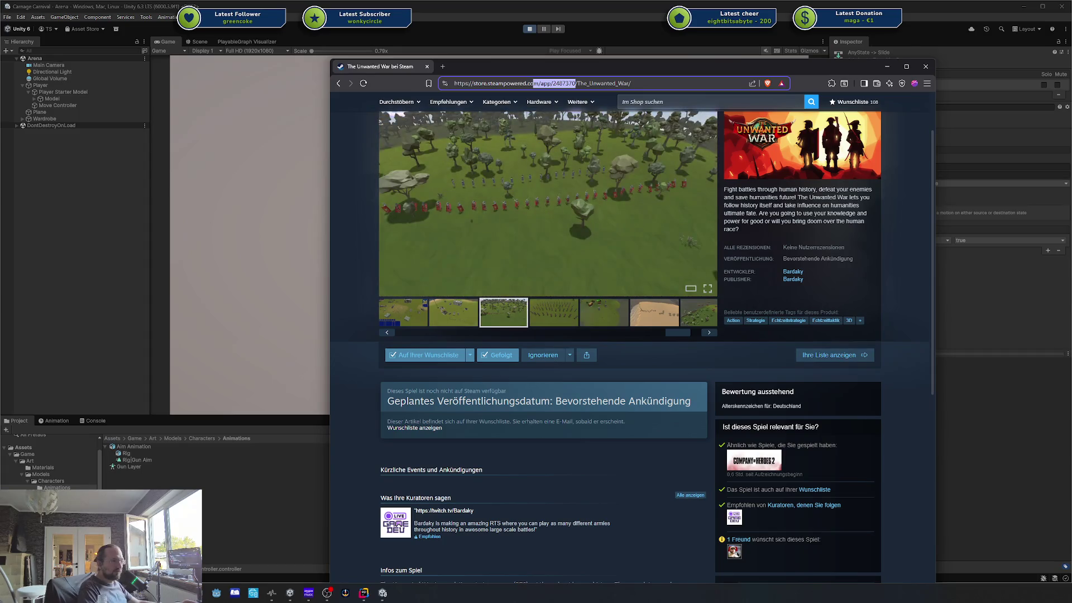
pyautogui.hotkey('alt', 'Tab')
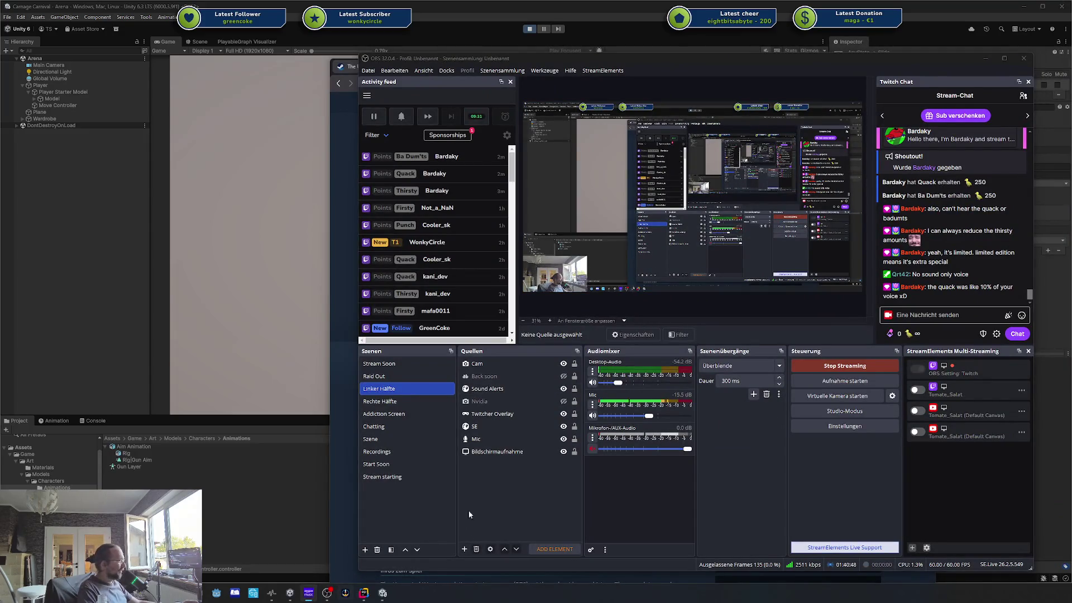
# Step: Adjust the Desktop-Audio slider to about -23 dB and open that source's properties
pyautogui.moveTo(617, 384); pyautogui.dragTo(621, 384)
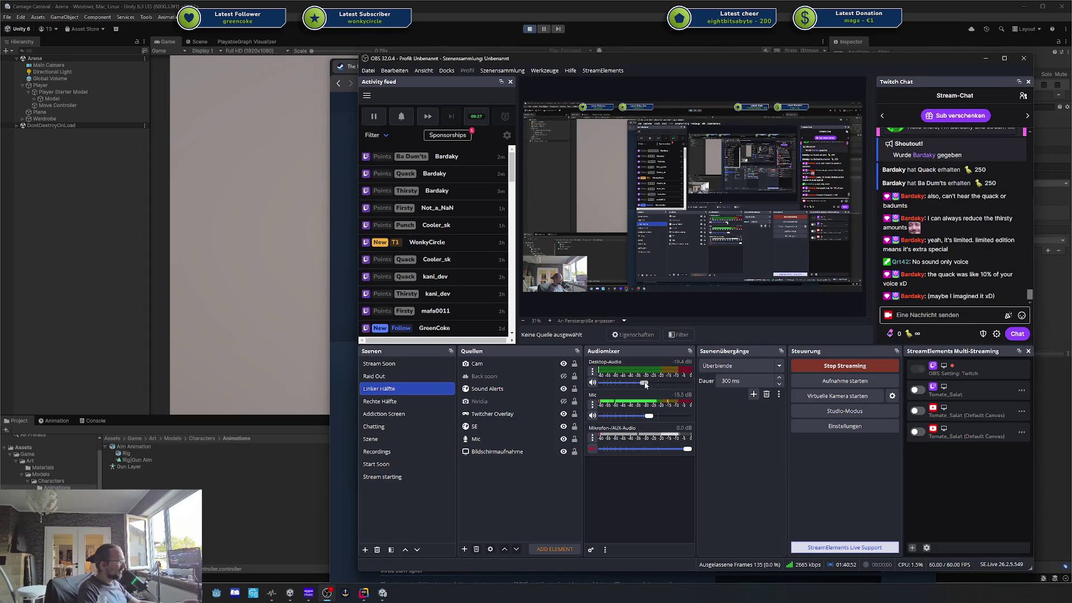
pyautogui.moveTo(648, 384); pyautogui.dragTo(641, 384)
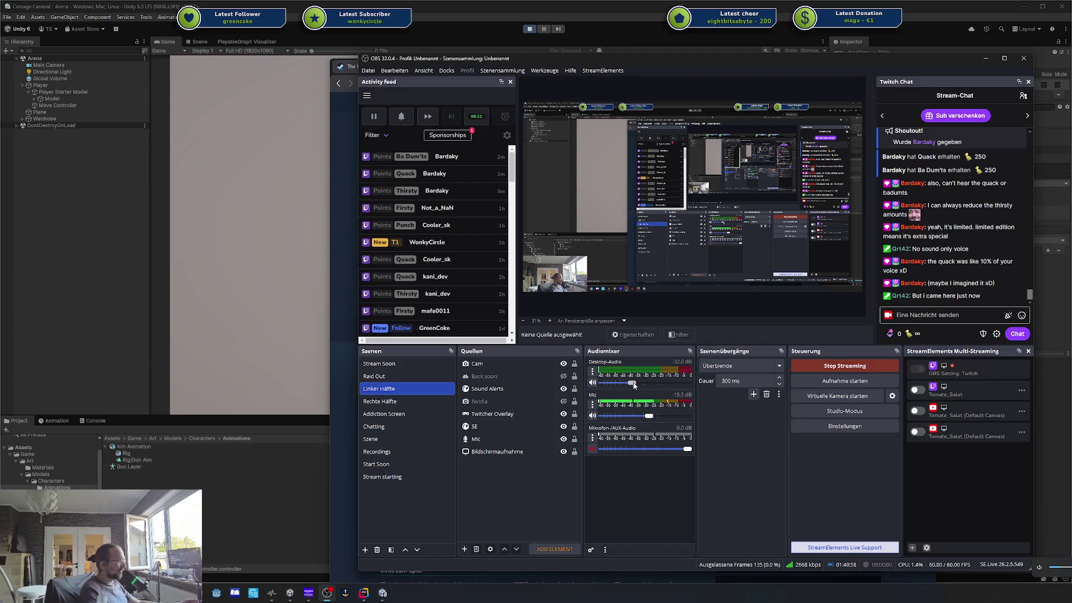
pyautogui.moveTo(634, 385); pyautogui.dragTo(639, 383)
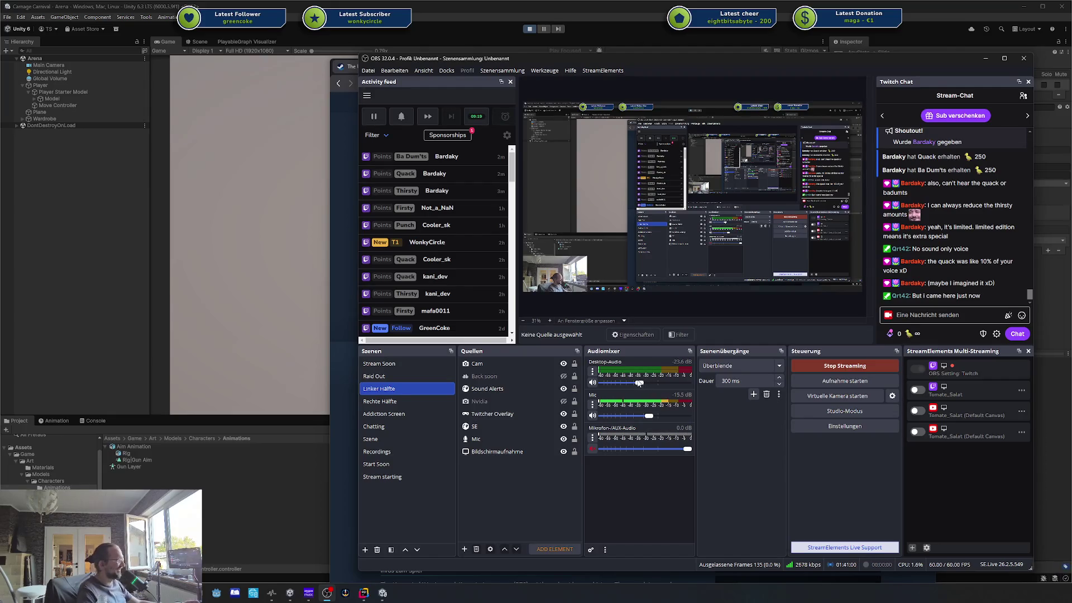
pyautogui.click(313, 594)
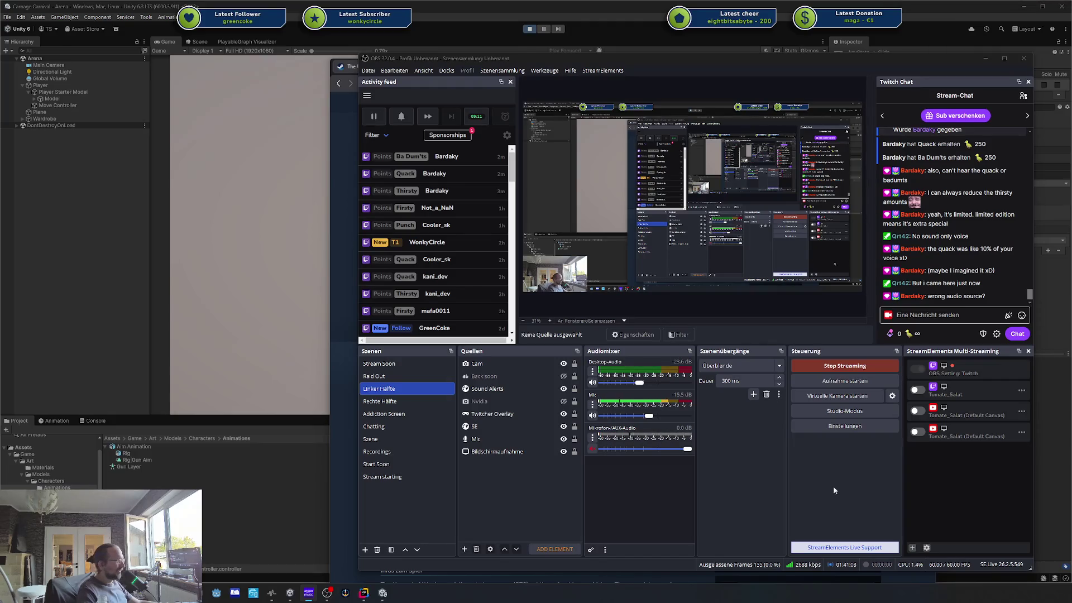
pyautogui.click(592, 371)
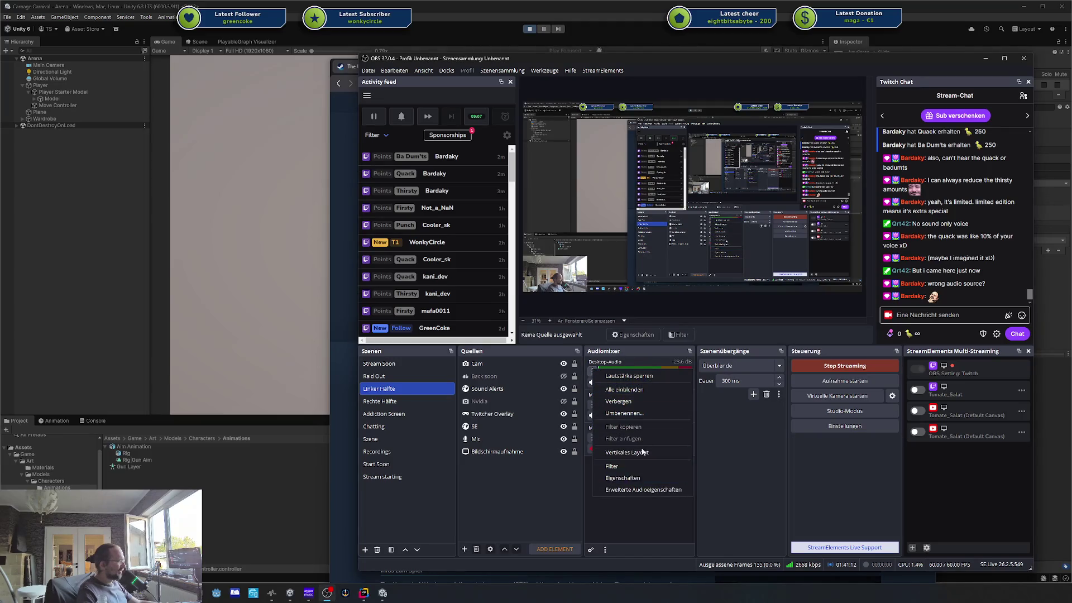
pyautogui.click(637, 477)
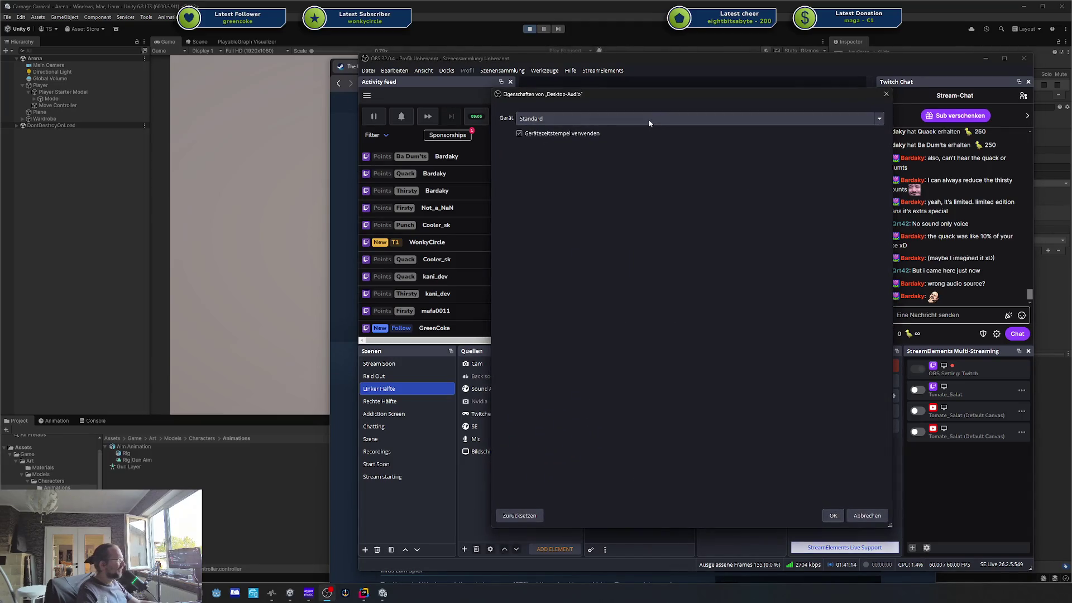
# Step: Set the Desktop-Audio device to LG HDR DQHD and confirm
pyautogui.click(646, 118)
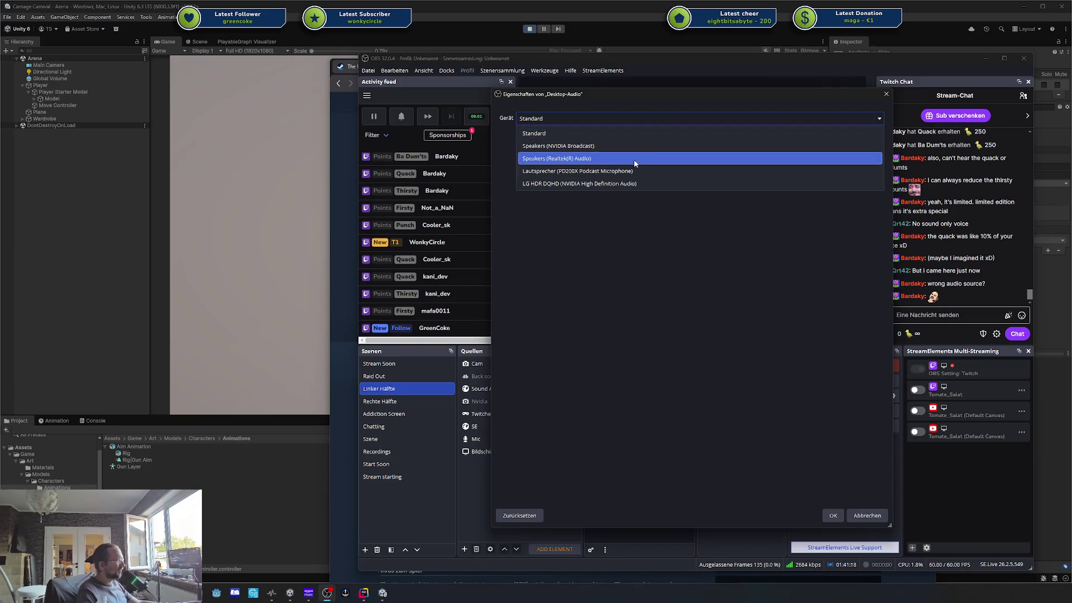
pyautogui.click(626, 184)
pyautogui.click(833, 516)
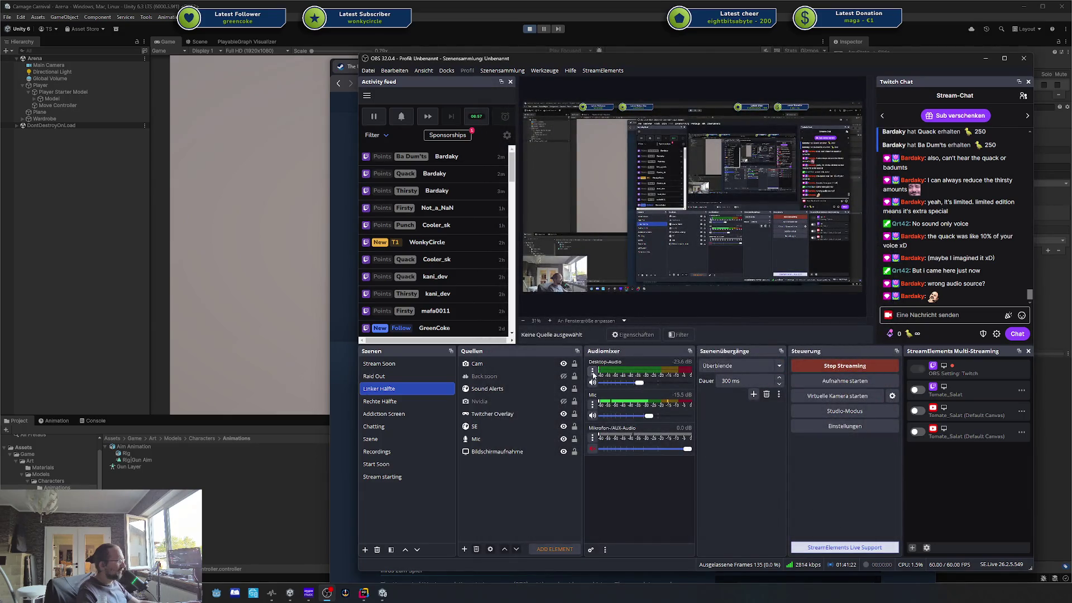
# Step: Reopen the Desktop-Audio properties and switch its device to a Speakers output
pyautogui.rightClick(605, 364)
pyautogui.click(622, 481)
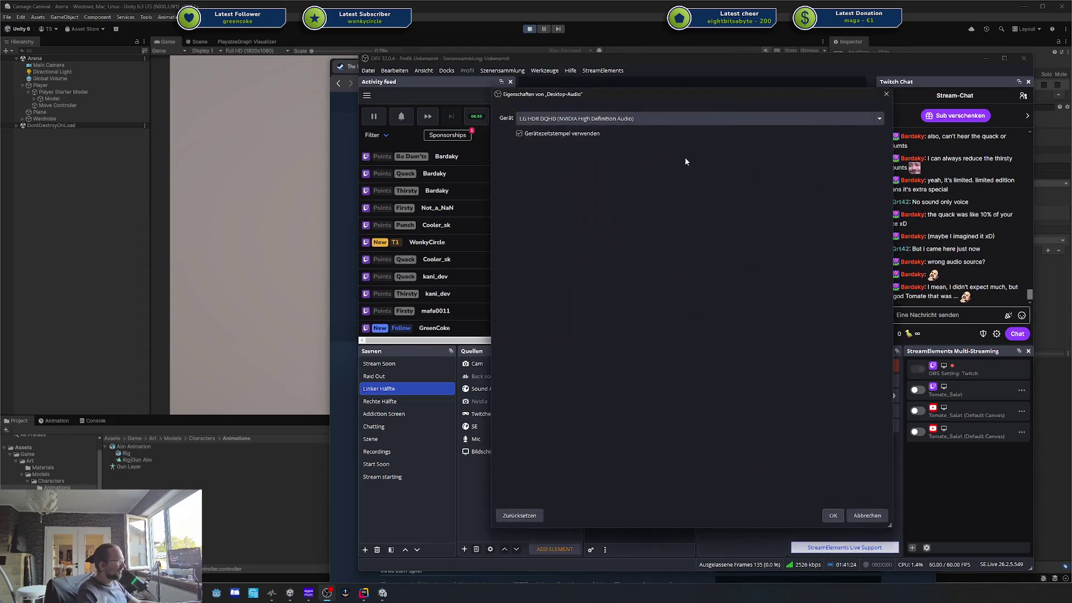
pyautogui.click(670, 123)
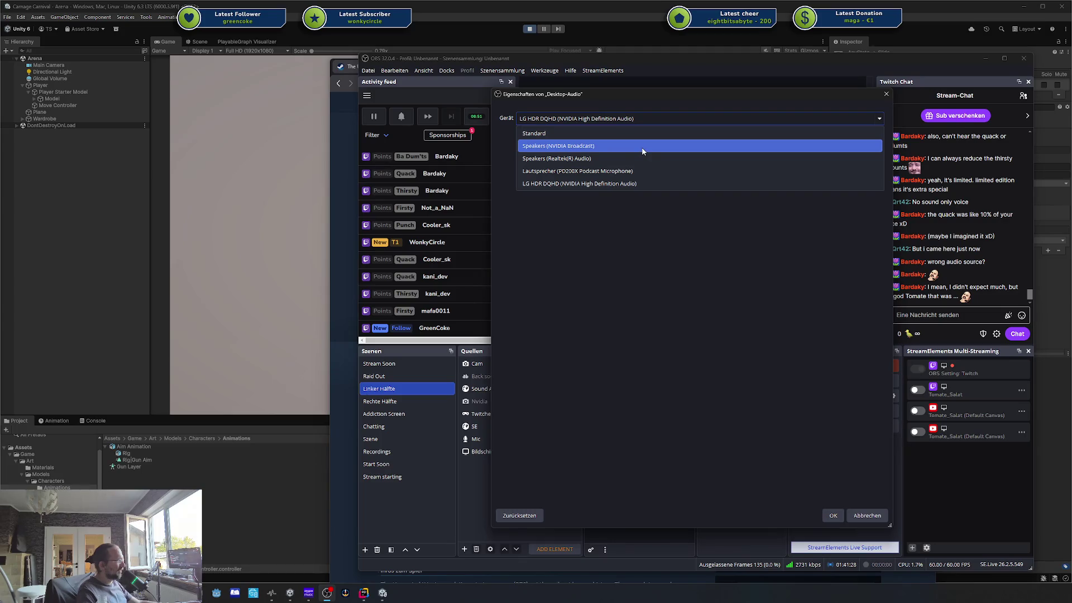
pyautogui.click(647, 158)
pyautogui.click(826, 509)
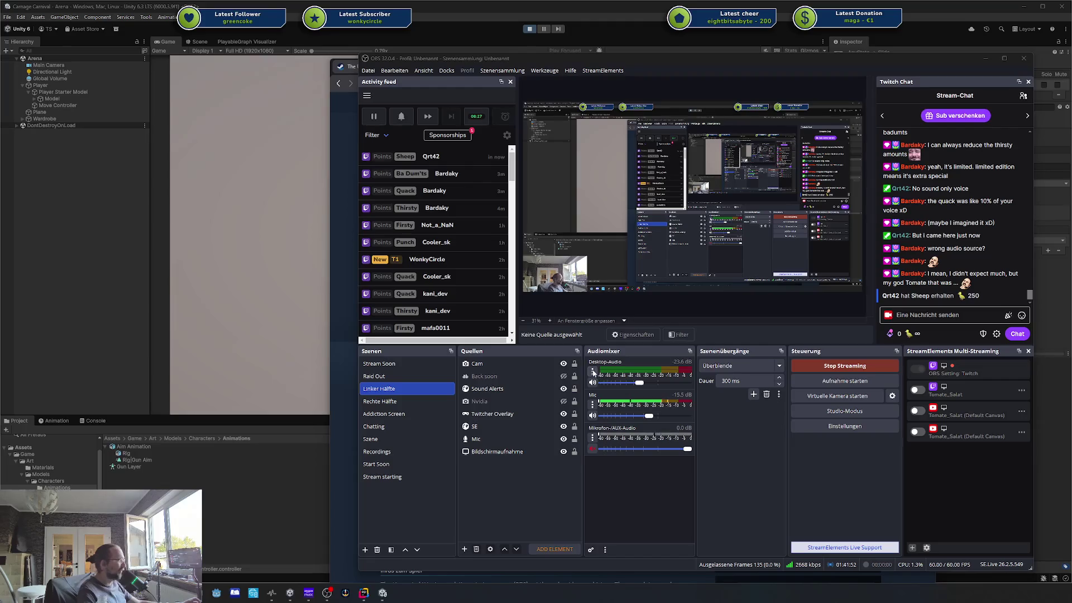
# Step: Turn the Desktop-Audio volume down to about -34 dB
pyautogui.click(593, 371)
pyautogui.click(593, 372)
pyautogui.click(593, 371)
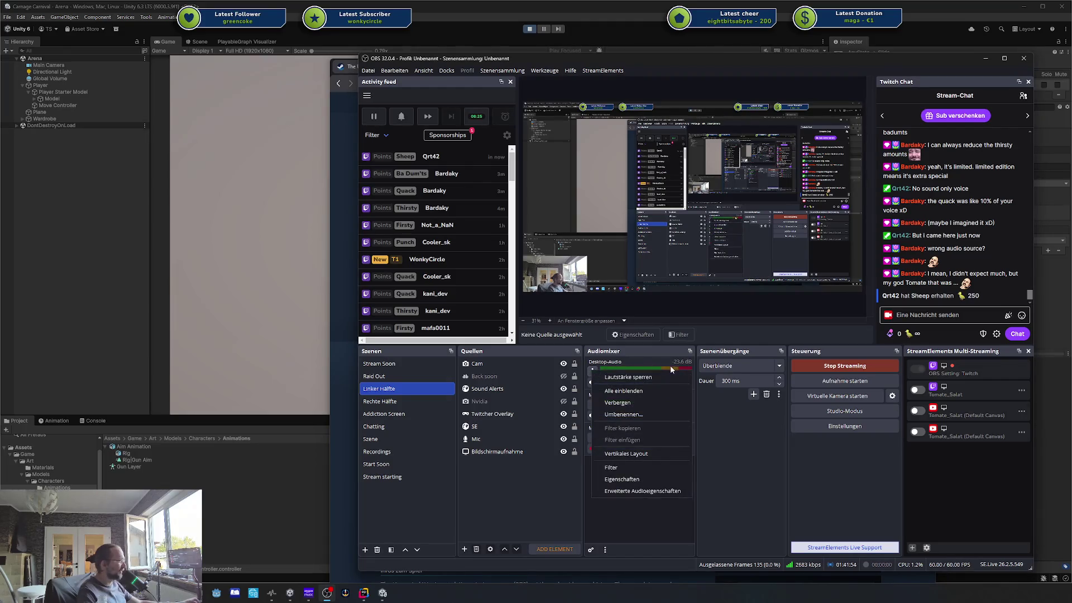
pyautogui.click(669, 365)
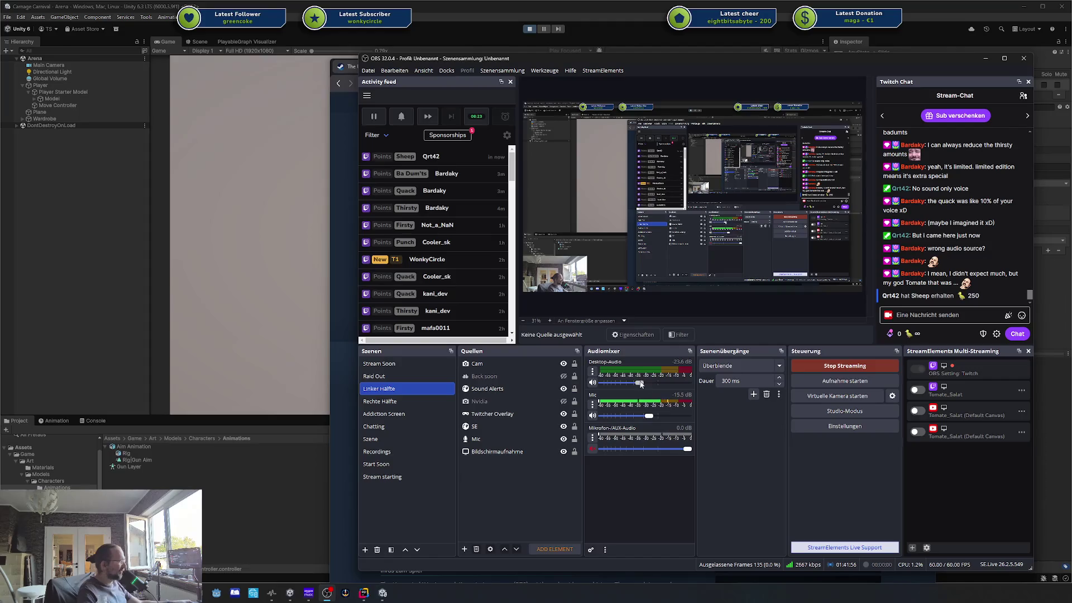
pyautogui.scroll(3, 626, 375)
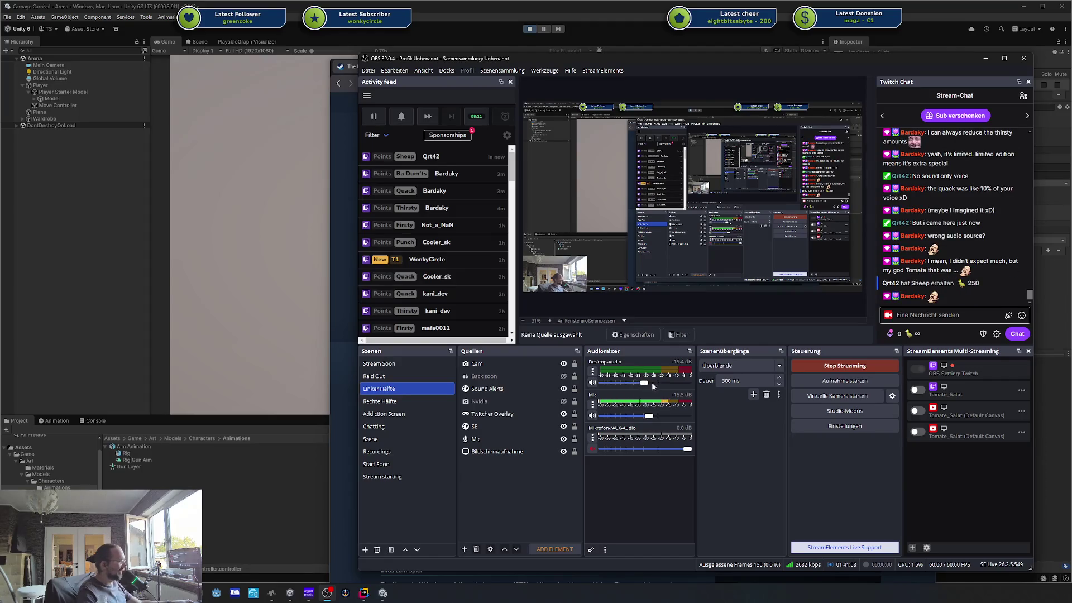
pyautogui.click(681, 383)
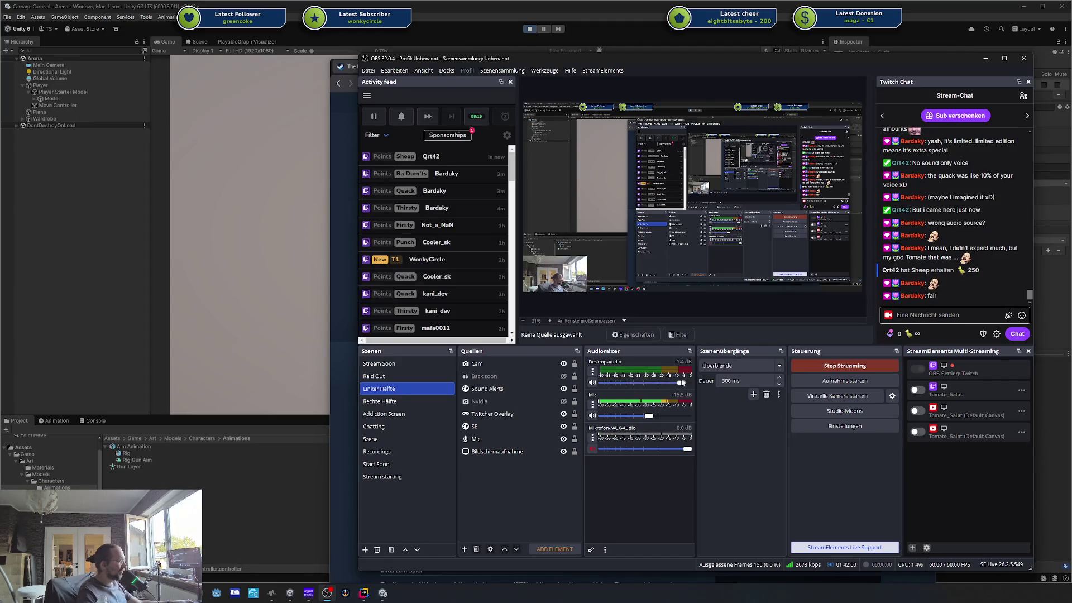
pyautogui.moveTo(681, 382); pyautogui.dragTo(629, 383)
# Step: Keep Standard as the Desktop-Audio capture device in its properties and confirm
pyautogui.rightClick(610, 374)
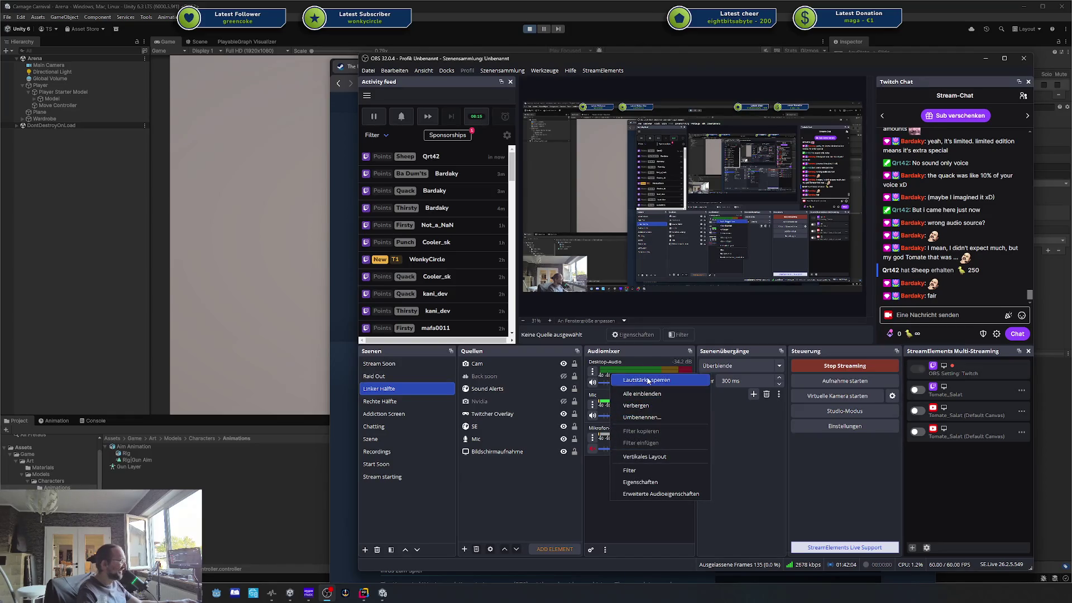
pyautogui.click(678, 483)
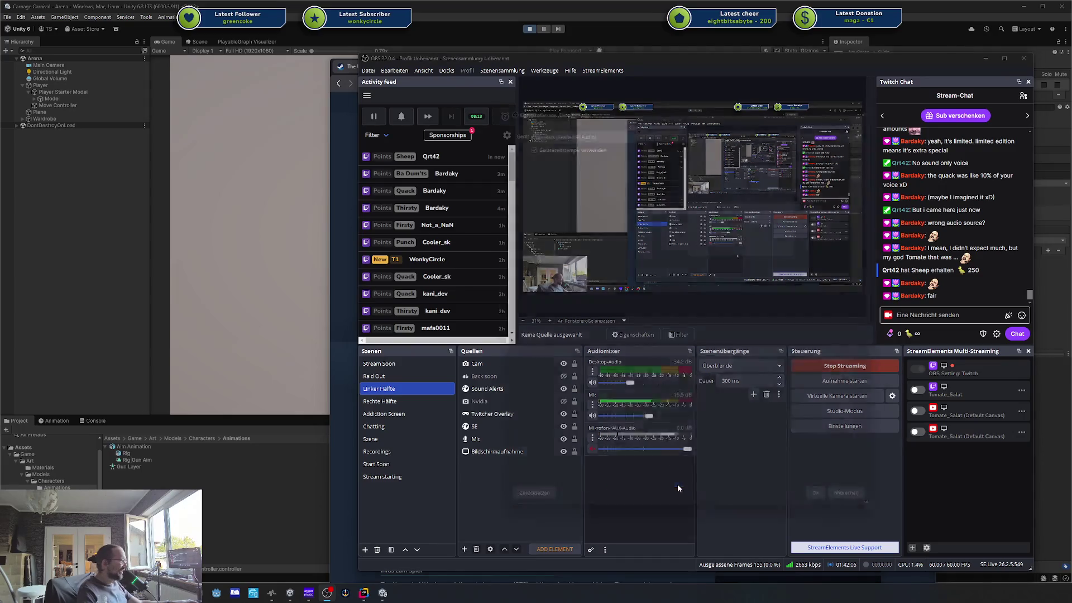
pyautogui.click(628, 118)
pyautogui.click(629, 128)
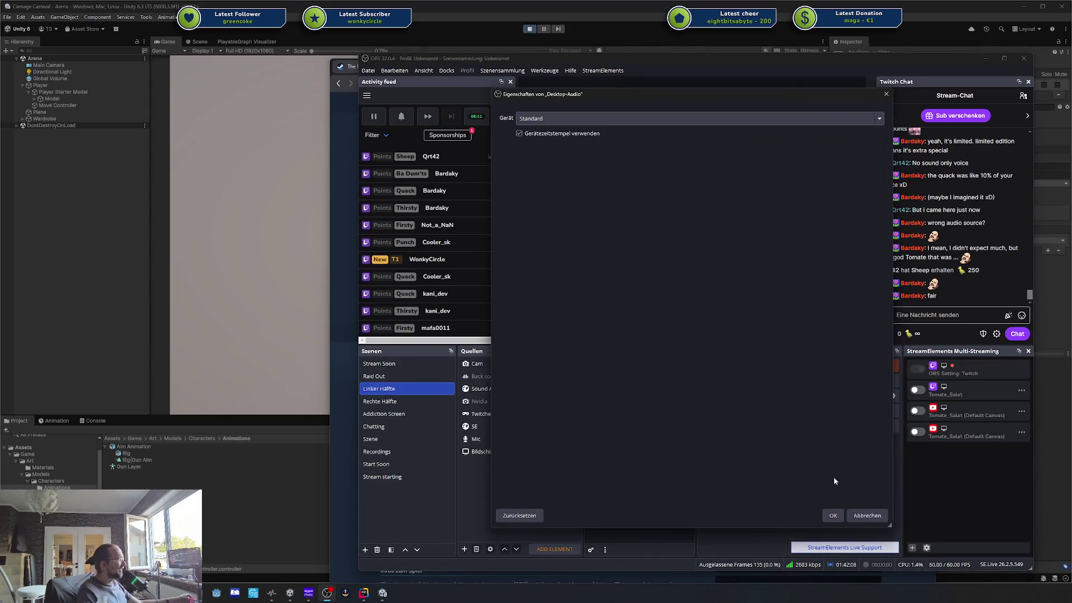
pyautogui.click(841, 516)
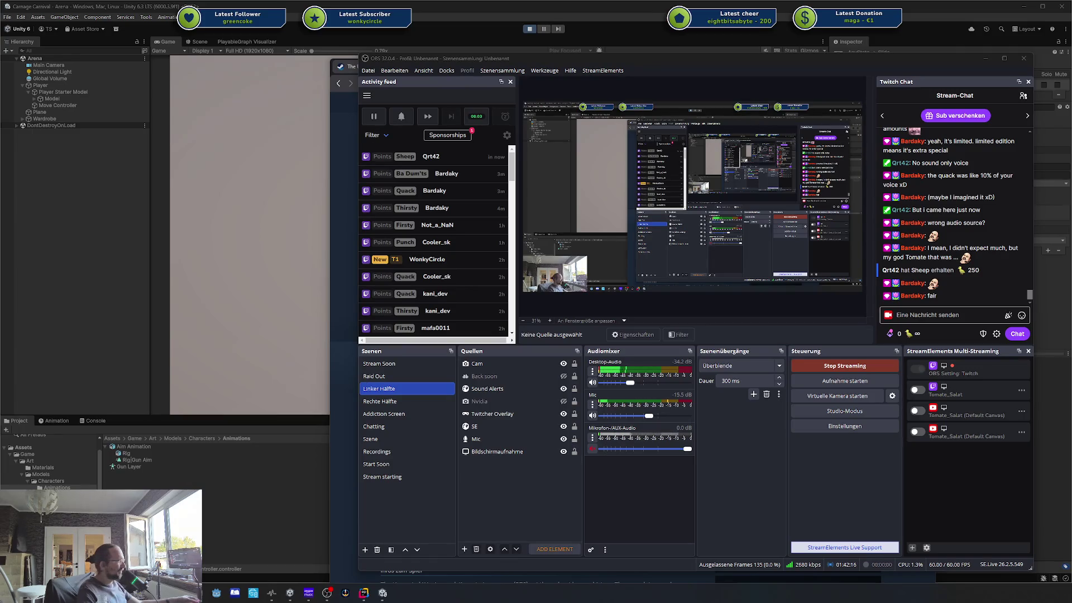
# Step: Bring the Amazon Music player to the front and move its window aside
pyautogui.click(631, 383)
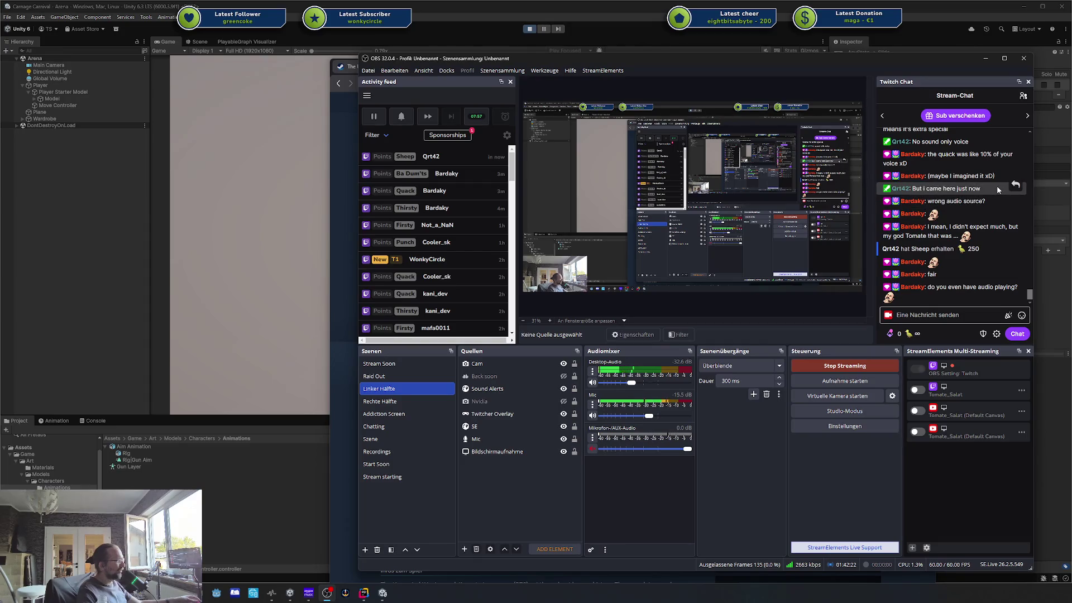
pyautogui.click(308, 593)
pyautogui.moveTo(812, 122); pyautogui.dragTo(759, 125)
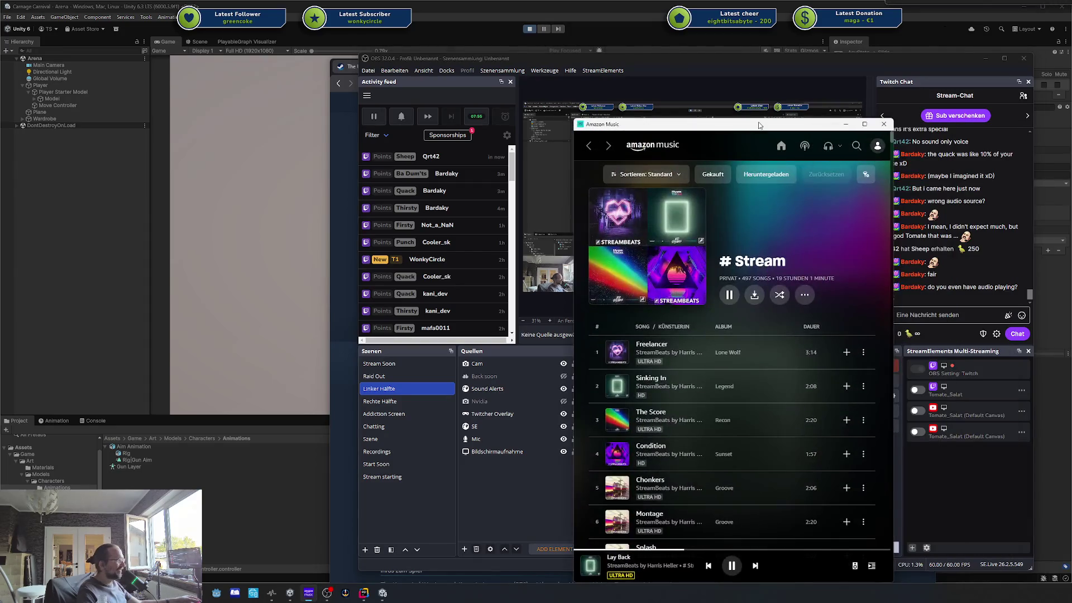
# Step: Minimise the Amazon Music player, with # Stream still playing, to return to OBS Studio
pyautogui.click(846, 124)
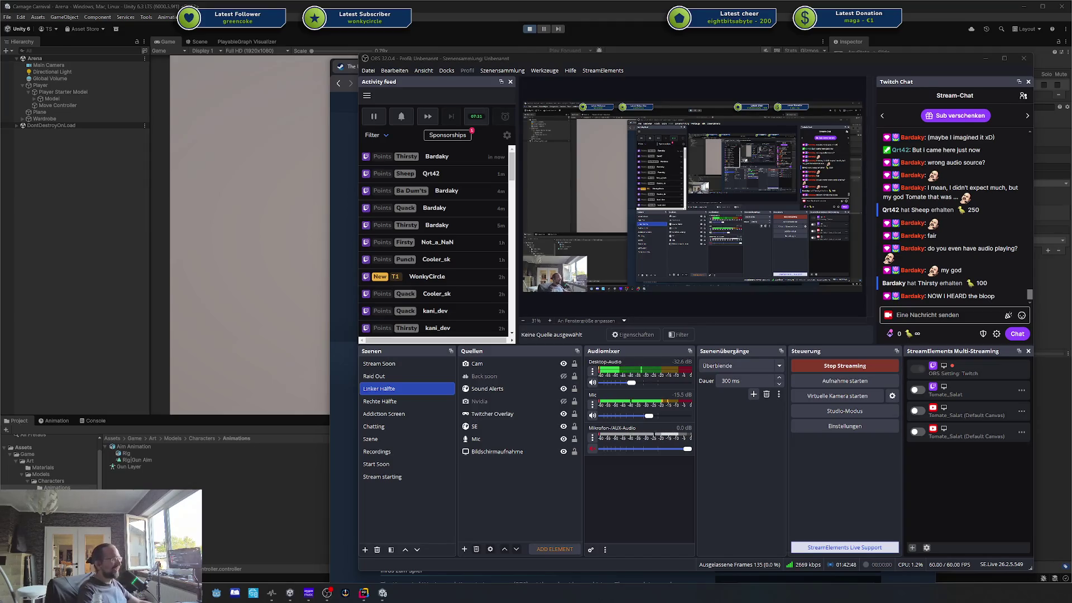
# Step: Redeem the Ba Dum'ts channel-point reward from the Twitch chat dock
pyautogui.click(890, 333)
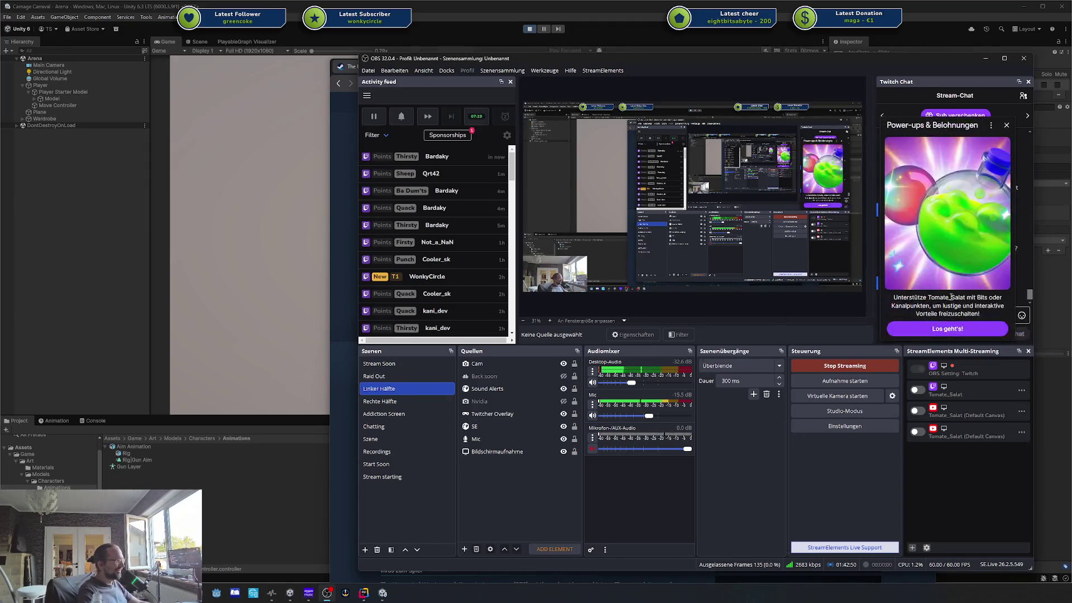
pyautogui.click(949, 328)
pyautogui.scroll(-3, 959, 233)
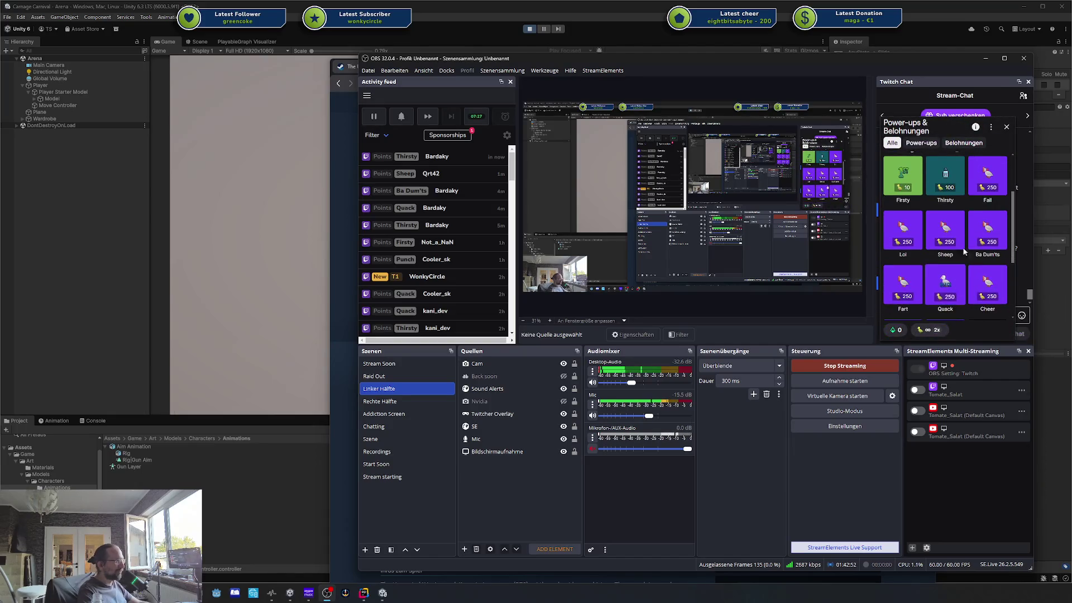
pyautogui.click(987, 228)
pyautogui.click(948, 231)
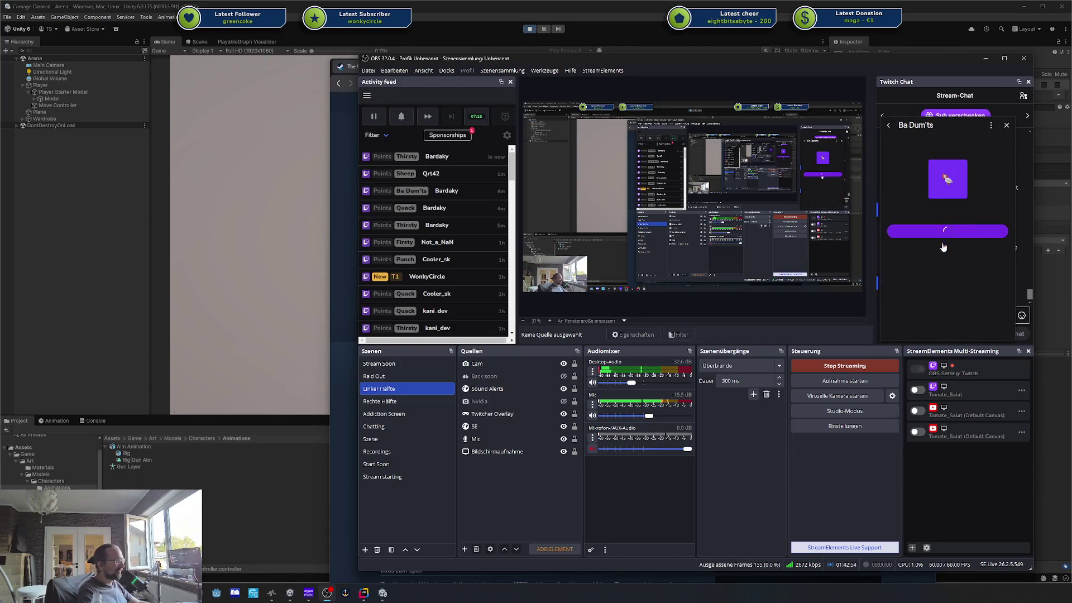
# Step: Redeem the Fart channel-point reward
pyautogui.click(889, 333)
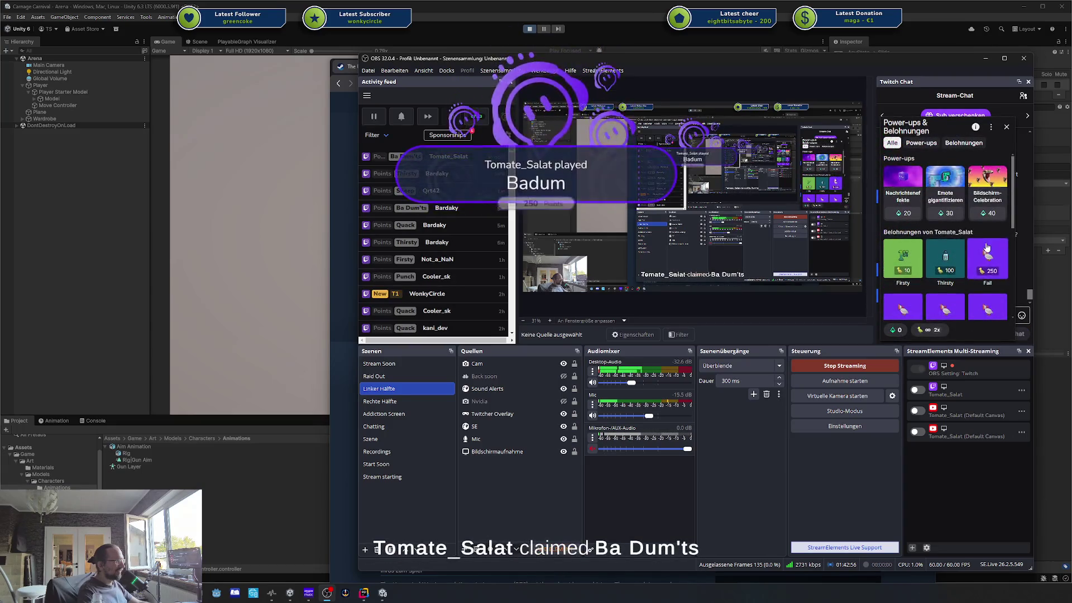
pyautogui.scroll(-2, 987, 247)
pyautogui.scroll(-2, 986, 246)
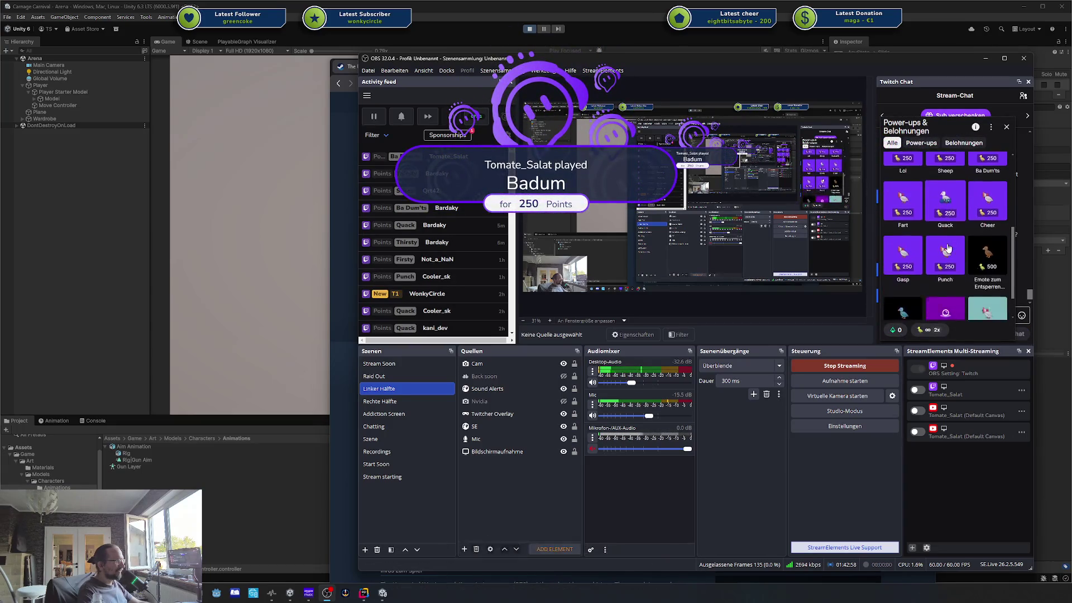
pyautogui.scroll(1, 907, 252)
pyautogui.click(907, 252)
pyautogui.click(952, 232)
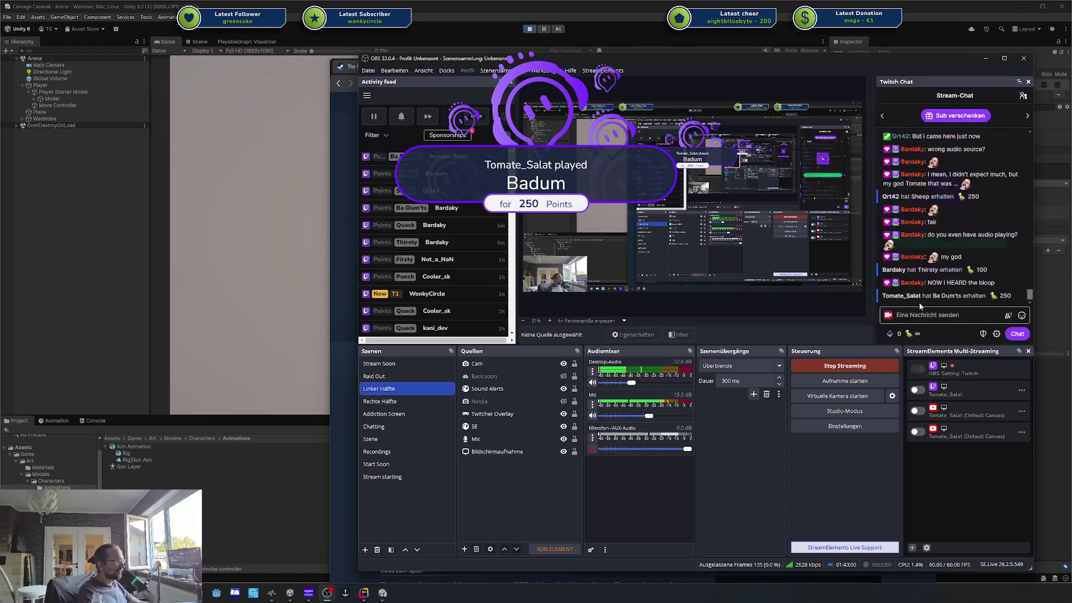
# Step: Redeem the Fail channel-point reward for 250 points
pyautogui.click(907, 334)
pyautogui.scroll(-2, 988, 223)
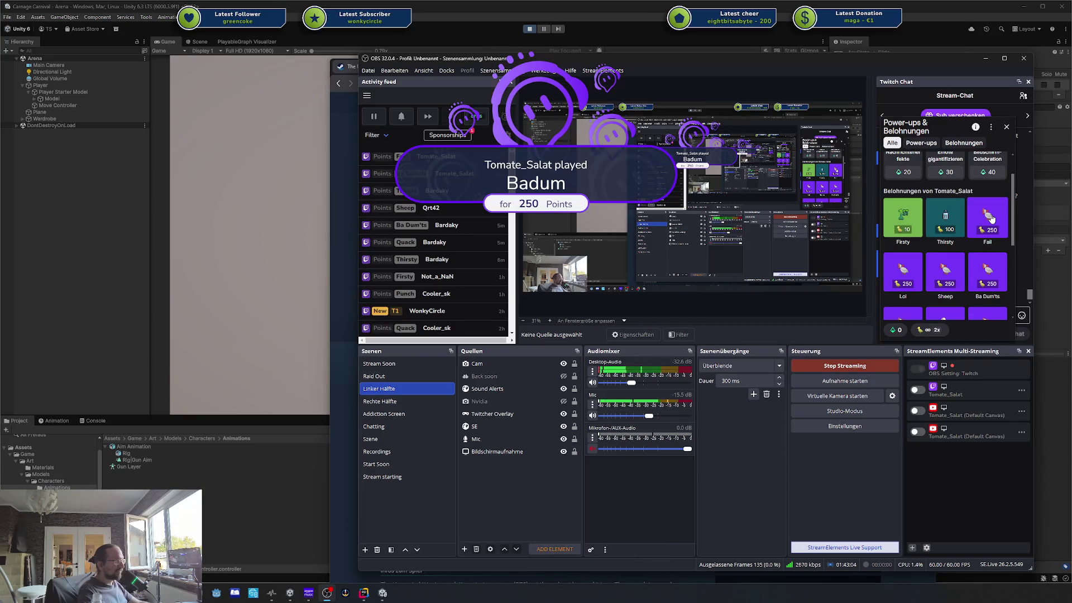
pyautogui.click(991, 218)
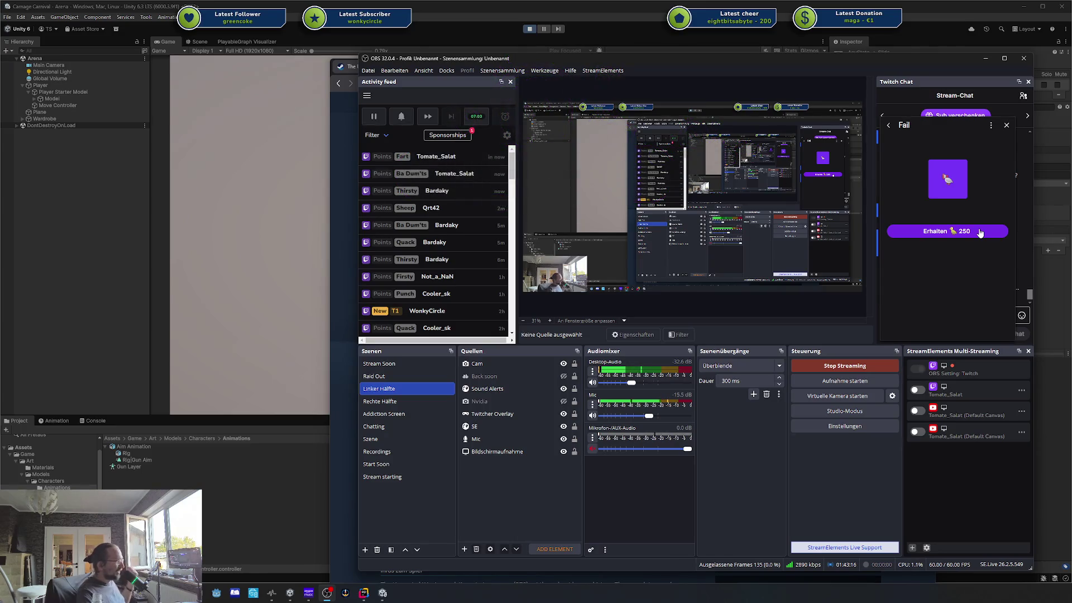
pyautogui.click(980, 231)
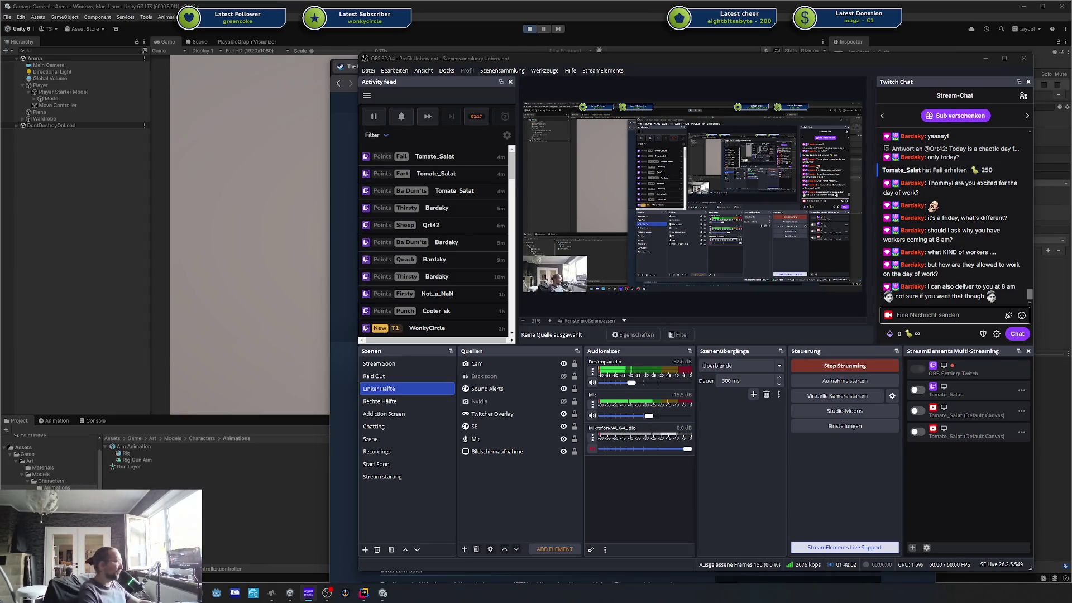
pyautogui.moveTo(862, 65); pyautogui.dragTo(863, 63)
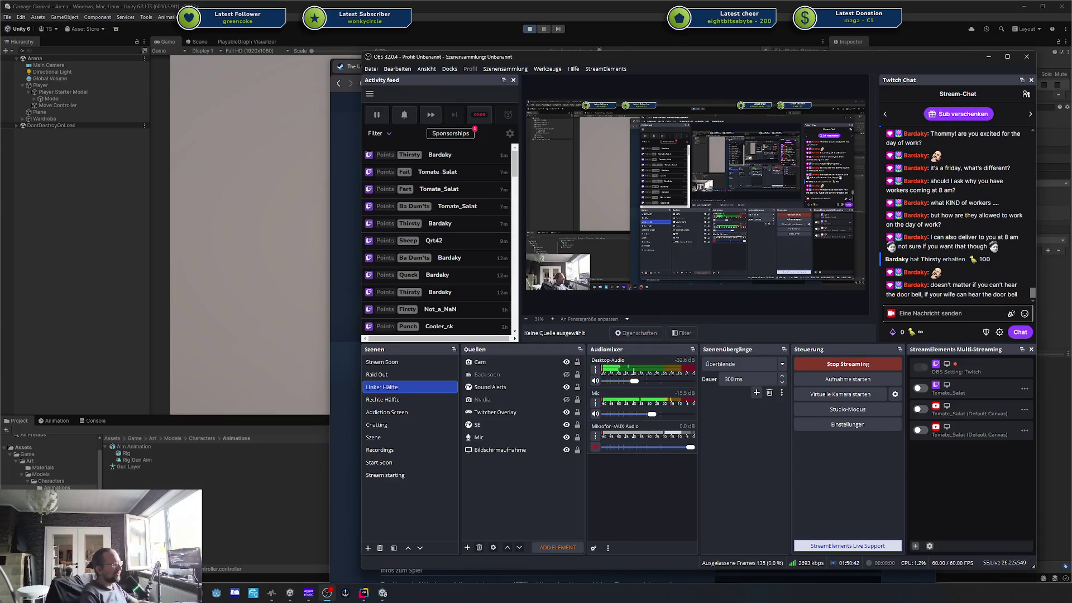
pyautogui.press('super+Down')
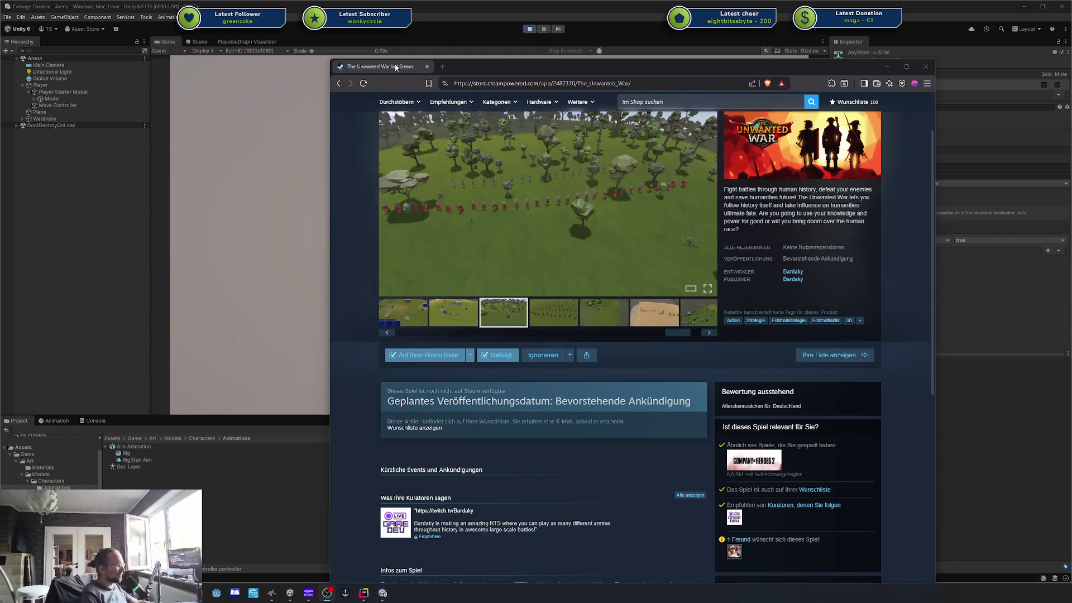
# Step: Minimise the Steam store browser window to reveal the Unity Editor's running Arena scene
pyautogui.press('super+Down')
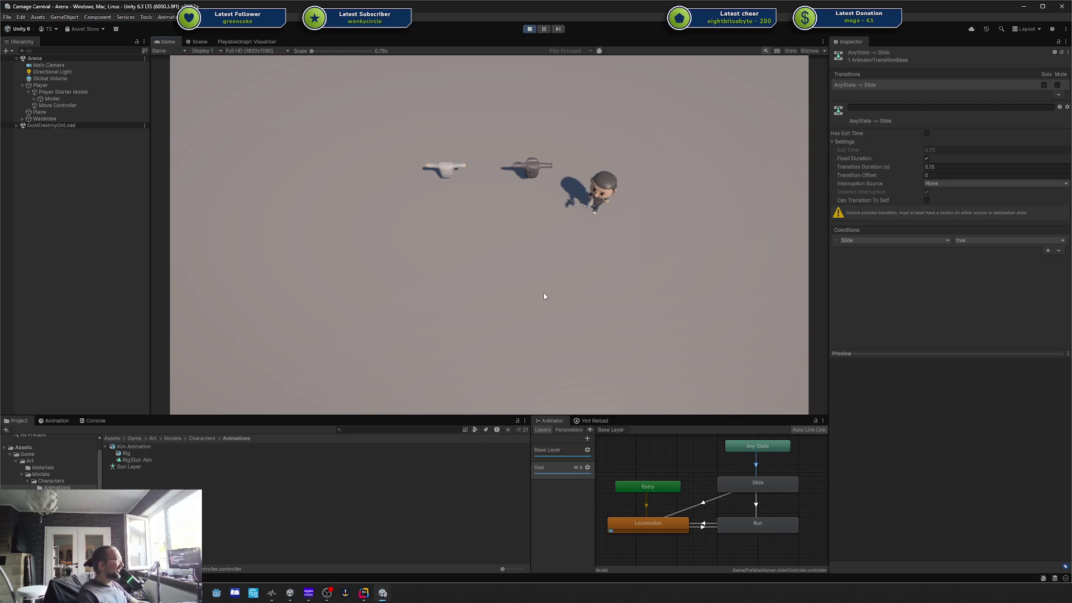
# Step: Slide the player and run upward, then slide toward the left gun and run down
pyautogui.press('ctrl')
pyautogui.press('w')
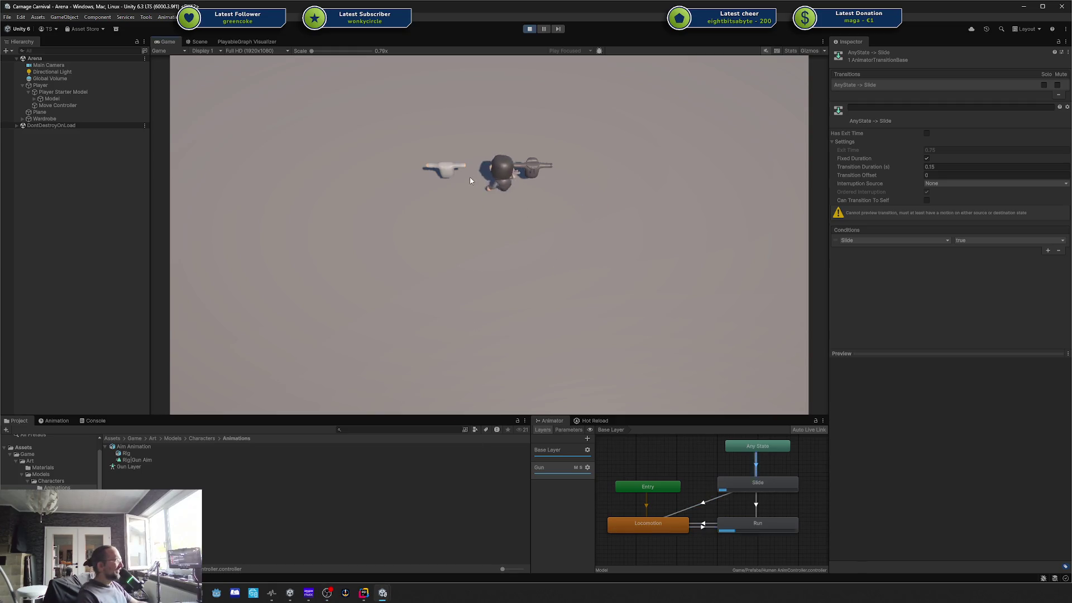
pyautogui.press('ctrl')
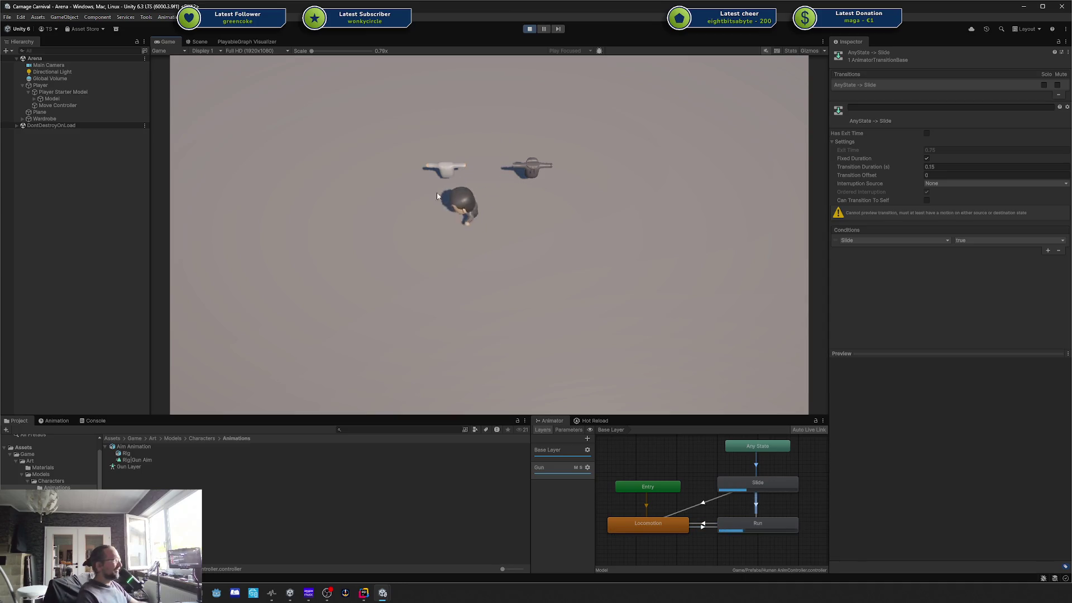
pyautogui.press('s')
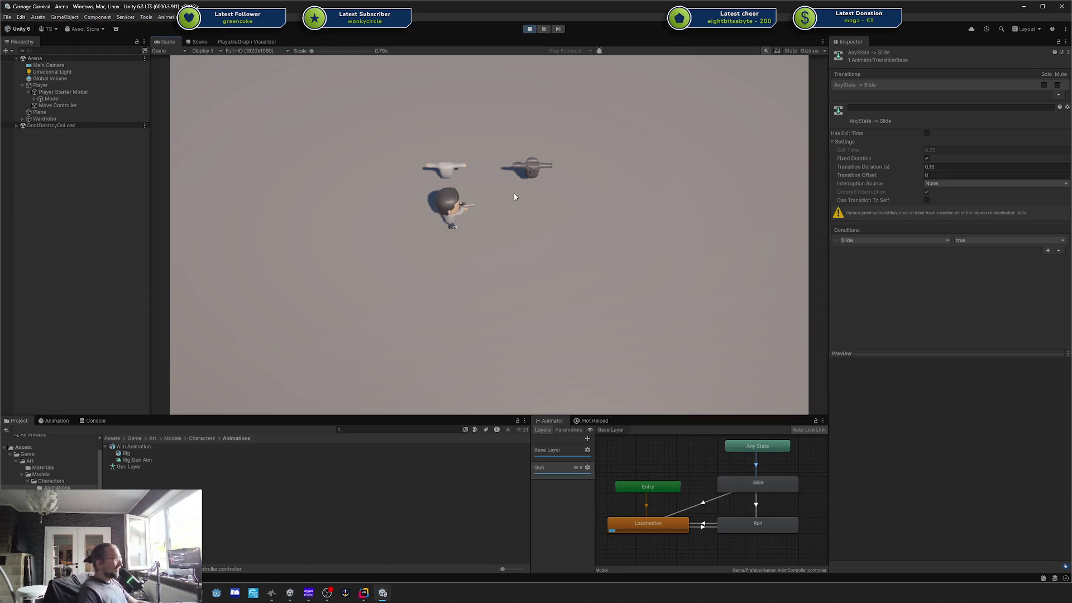
# Step: Run the player right, left, up and down, with a downward slide along the way
pyautogui.press('d')
pyautogui.press('a')
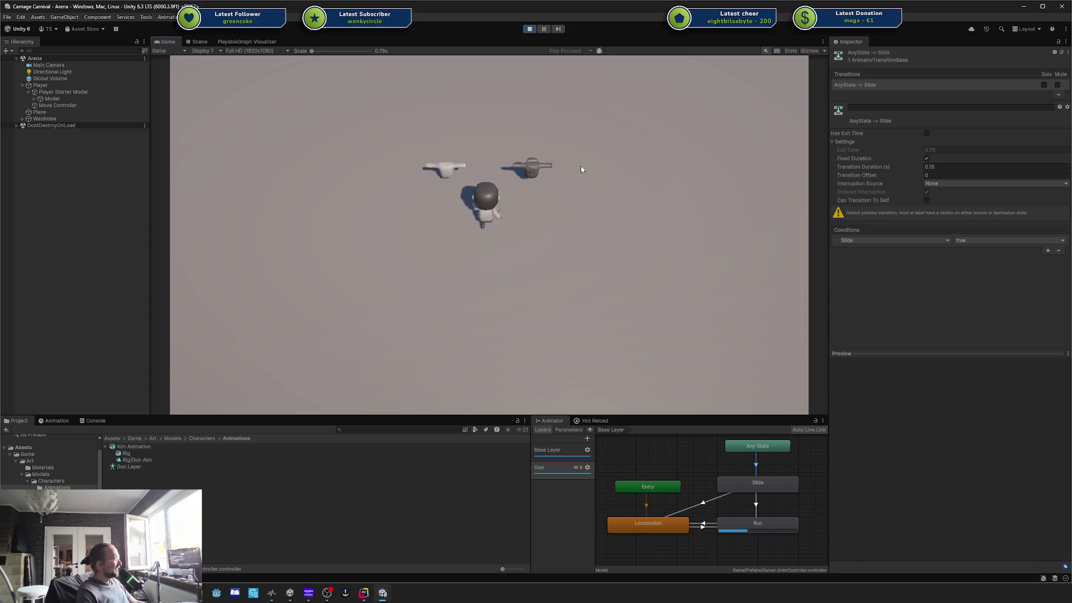
pyautogui.press('s')
pyautogui.press('ctrl')
pyautogui.press('w')
pyautogui.press('d')
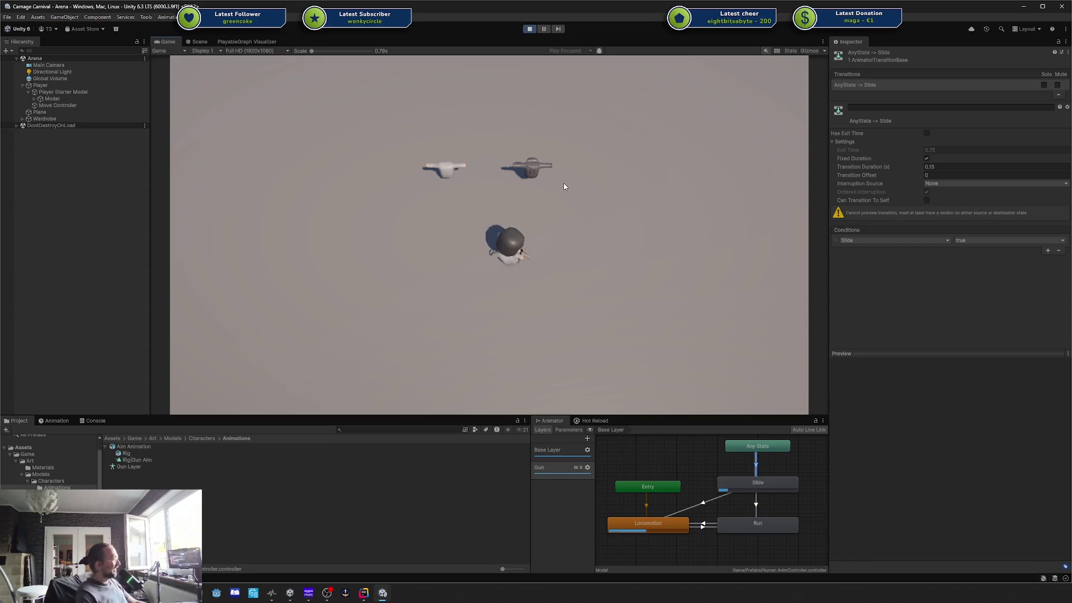
pyautogui.press('a')
pyautogui.press('d')
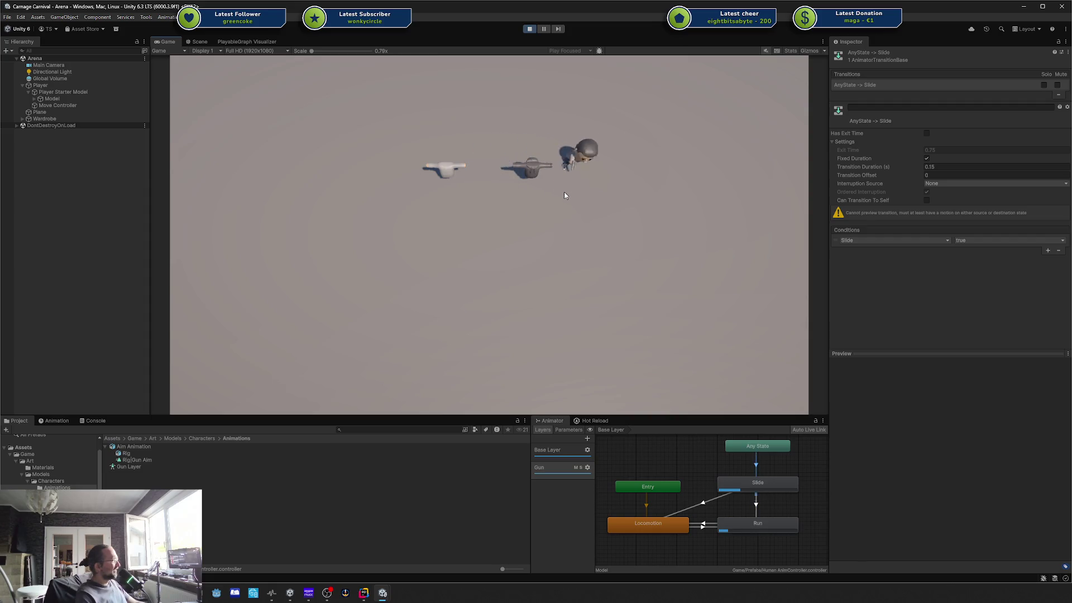
pyautogui.press('s')
pyautogui.press('w')
# Step: Slide up-right and then left, and run around until the player stops
pyautogui.press('ctrl')
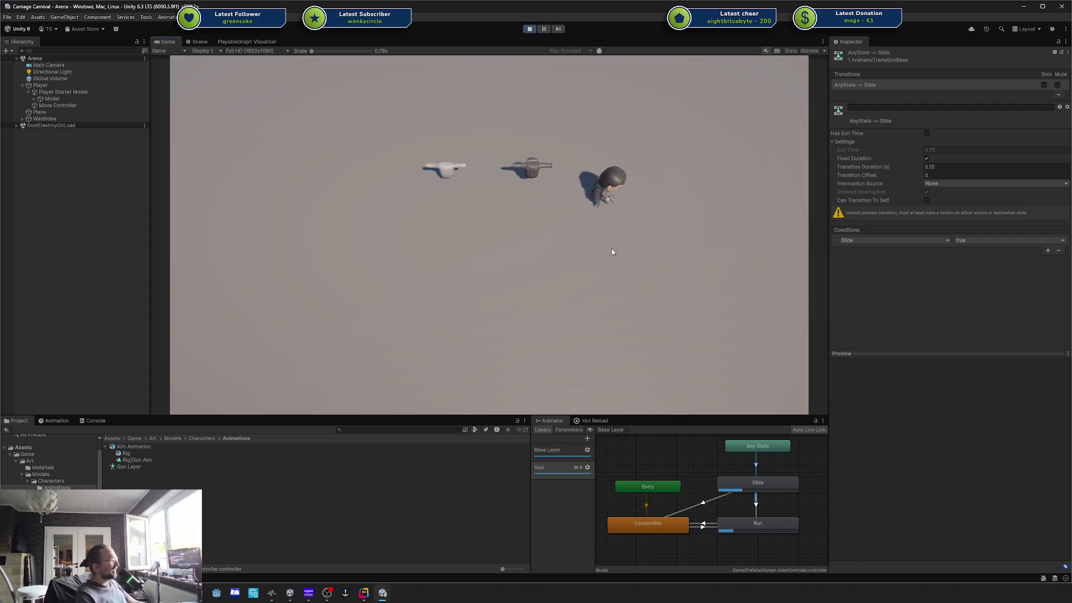
pyautogui.press('a')
pyautogui.press('ctrl')
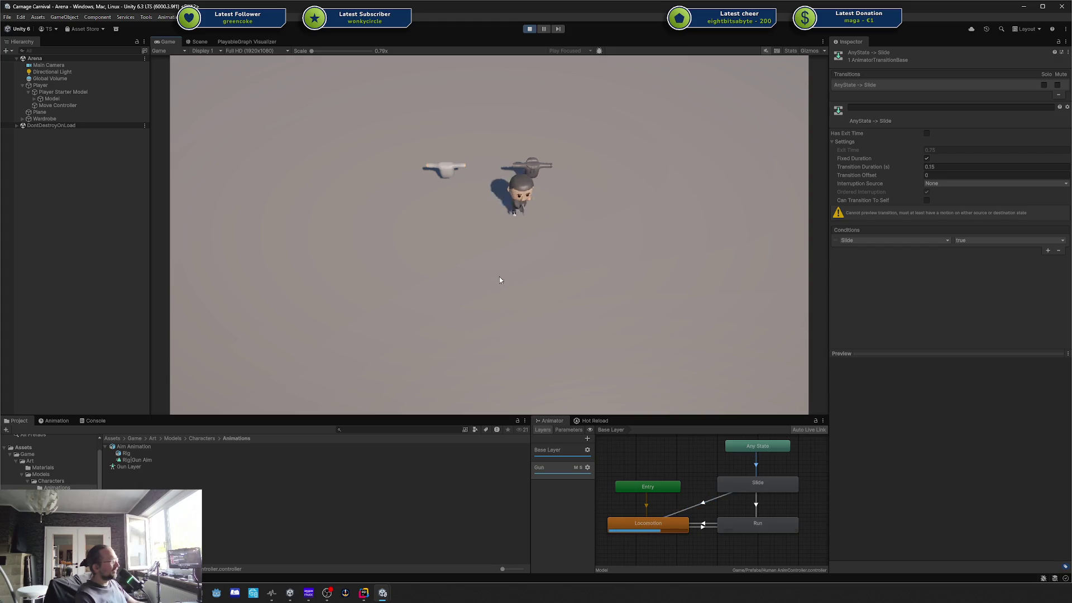
pyautogui.press('d')
pyautogui.press('a')
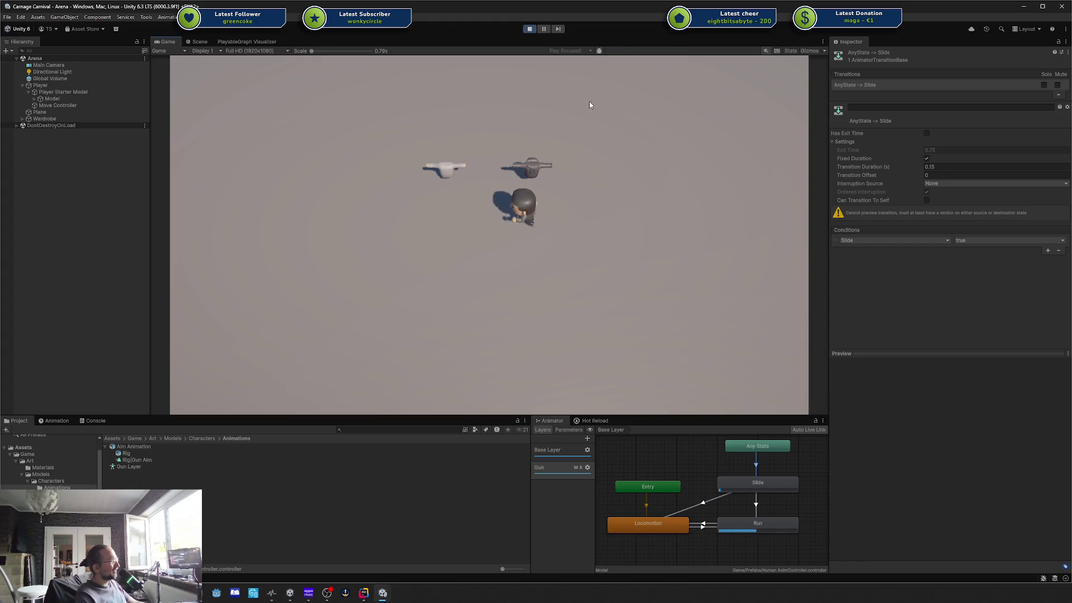
pyautogui.press('w')
pyautogui.press('d')
pyautogui.press('s')
pyautogui.press('d')
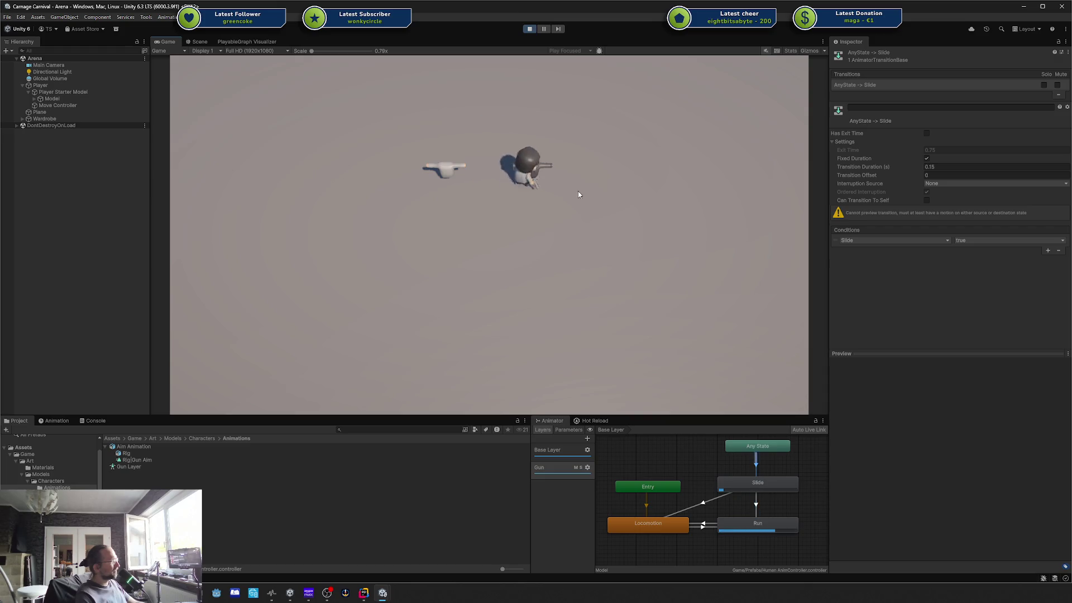
pyautogui.press('w')
pyautogui.press('s')
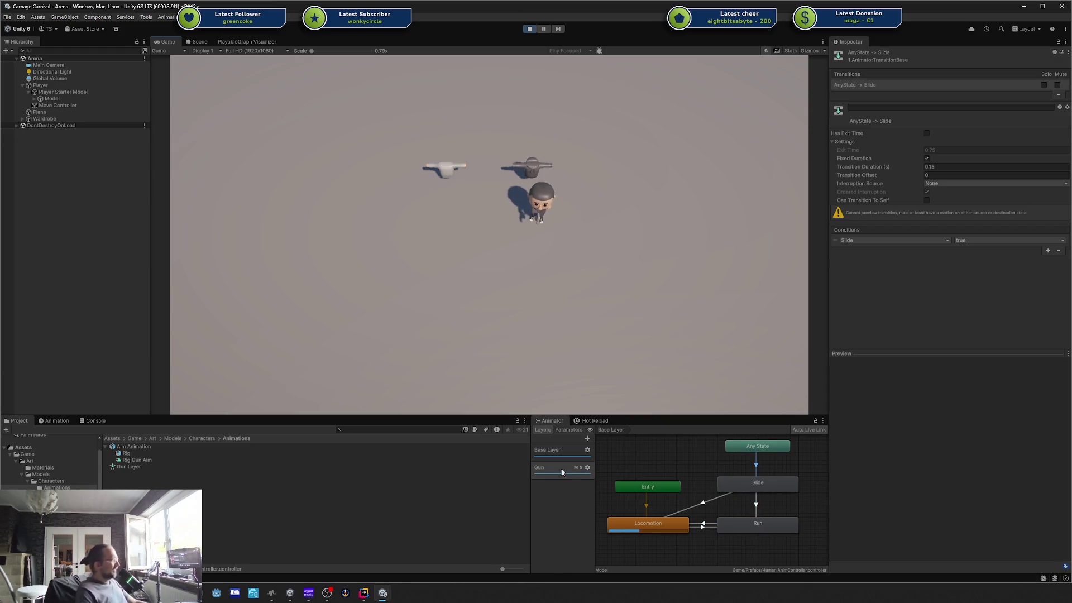
# Step: Check the Gun layer's weight and blending settings, then stop Play mode
pyautogui.click(587, 467)
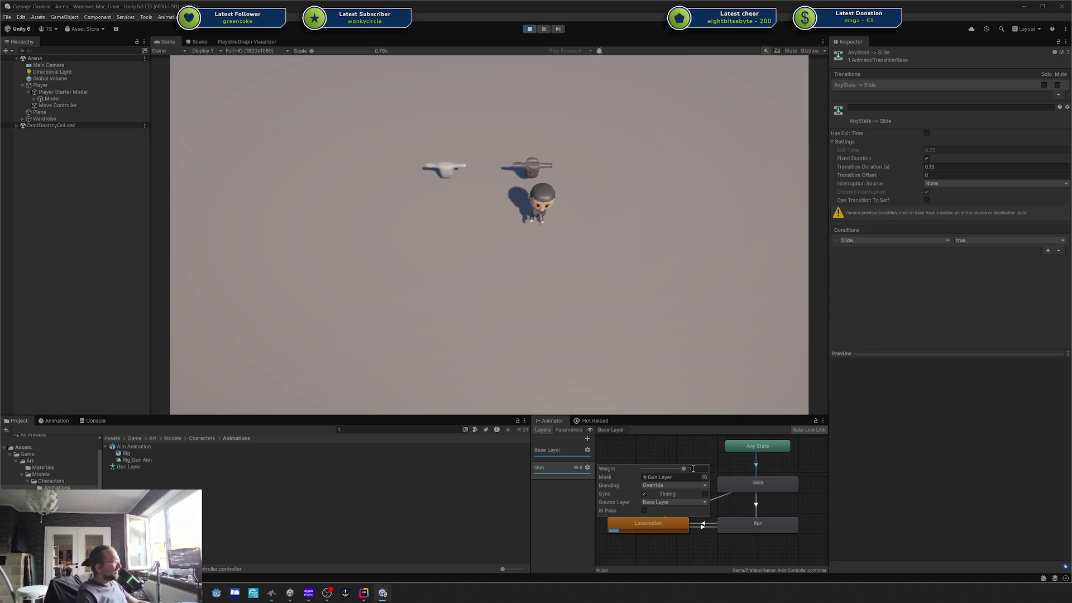
pyautogui.click(574, 167)
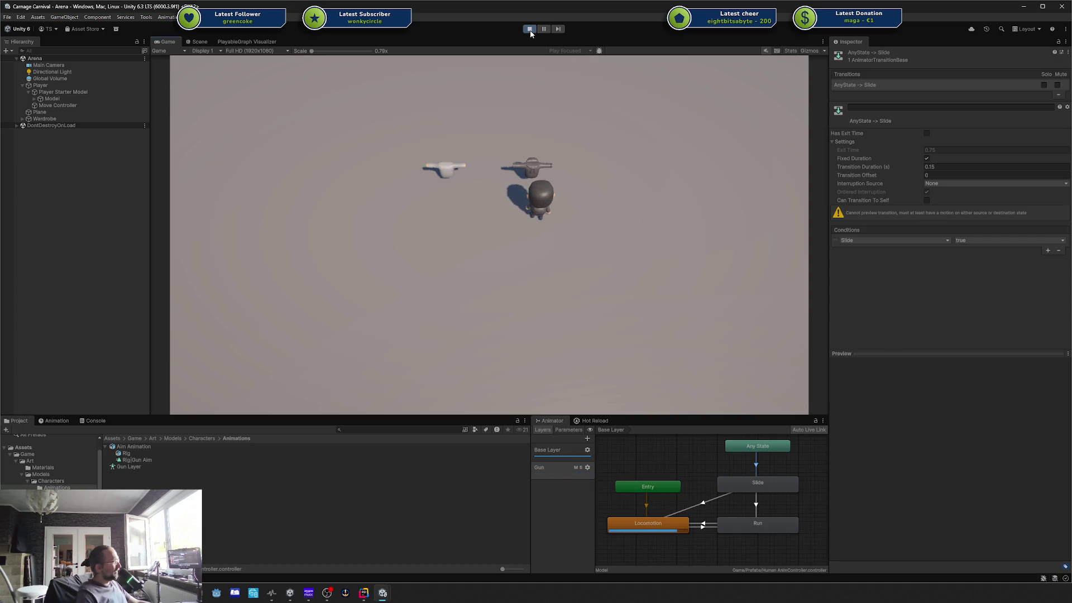
pyautogui.hotkey('ctrl', 'p')
# Step: Recheck the Gun layer settings and deselect the Any State to Slide transition, then restart Play
pyautogui.click(587, 467)
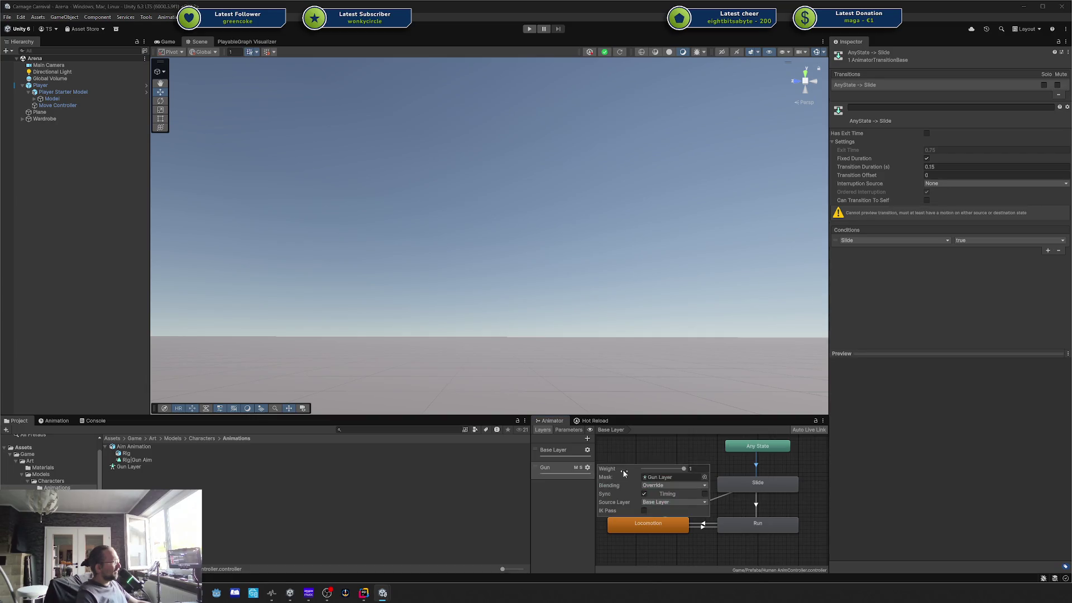
pyautogui.click(596, 331)
pyautogui.click(596, 331)
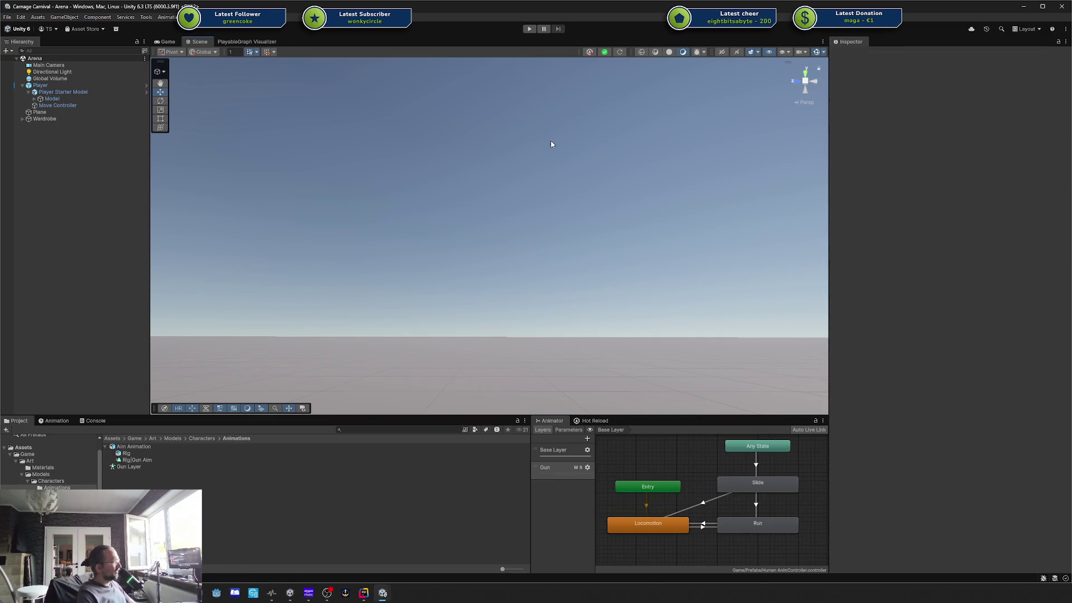
pyautogui.click(529, 29)
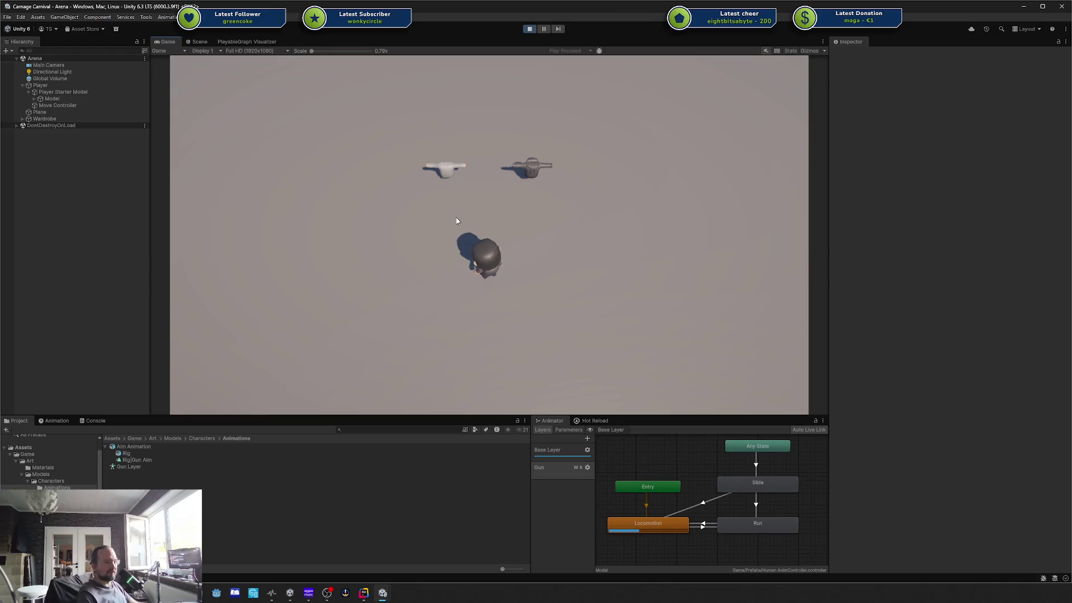
# Step: Adjust the Gun layer's Weight while running the player right, left, up-right and down-right
pyautogui.press('d')
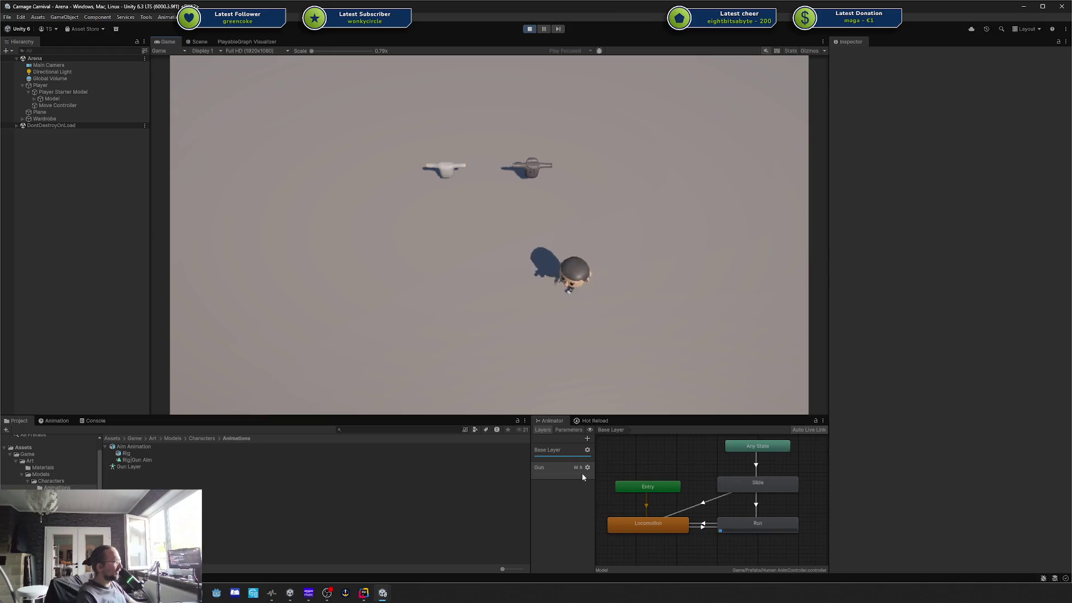
pyautogui.click(587, 471)
pyautogui.click(541, 336)
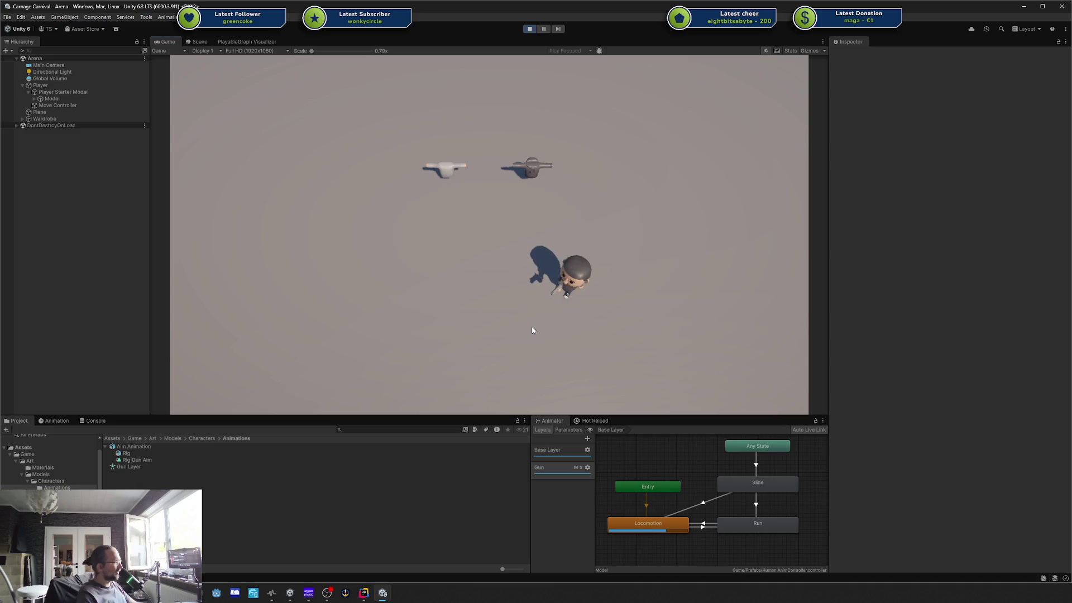
pyautogui.press('a')
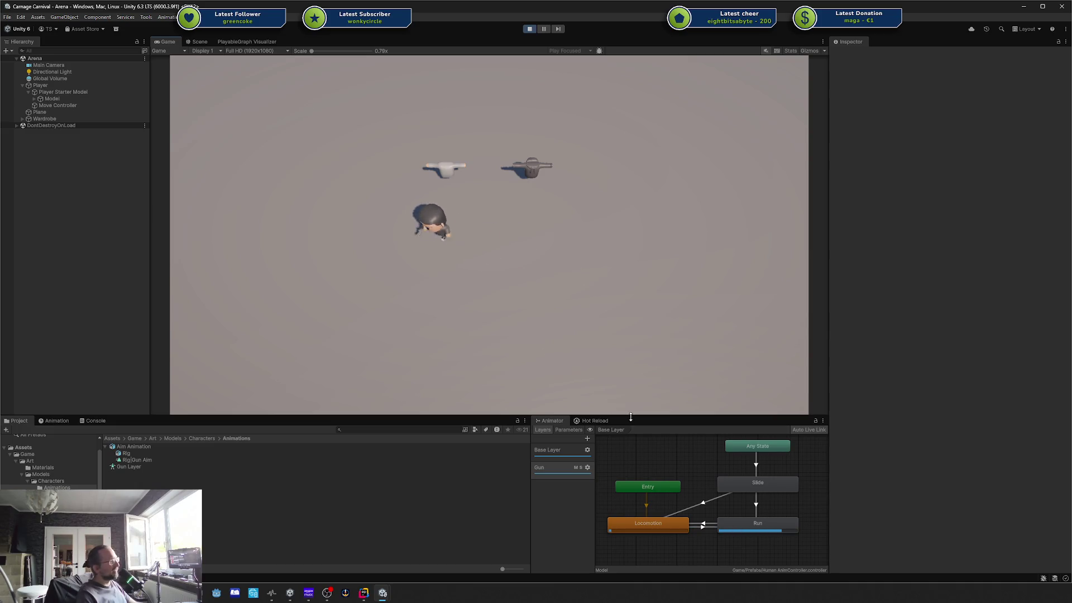
pyautogui.click(587, 469)
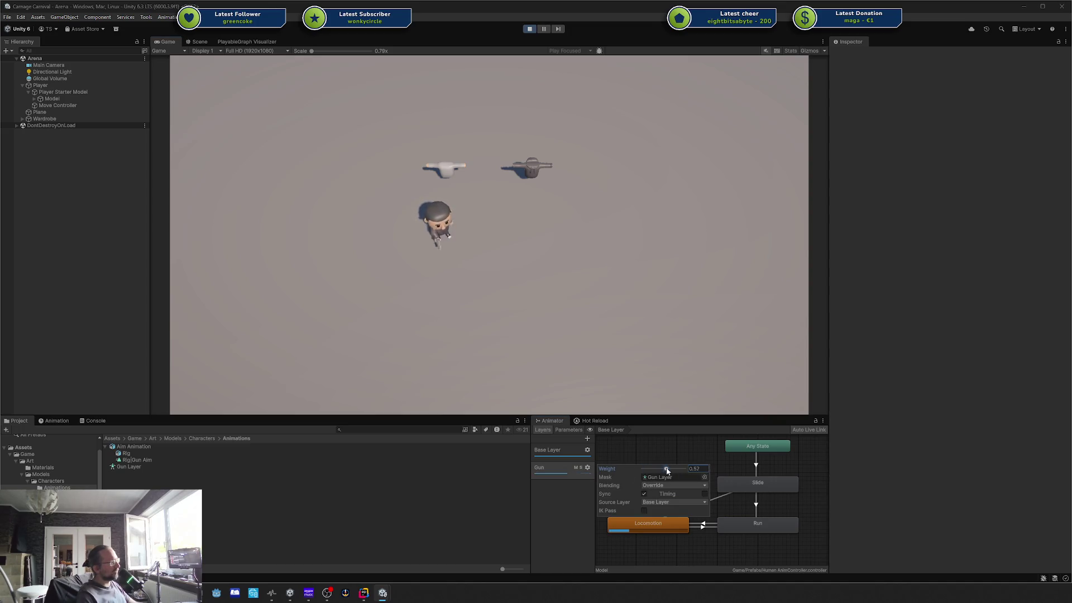
pyautogui.click(508, 308)
pyautogui.press('d')
pyautogui.press('w')
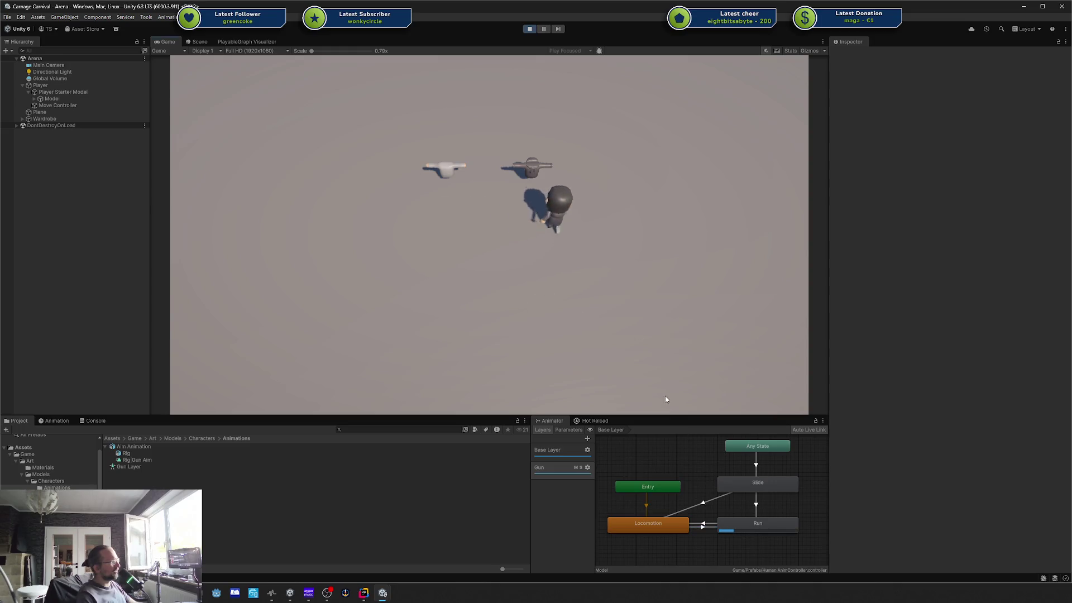
pyautogui.press('s')
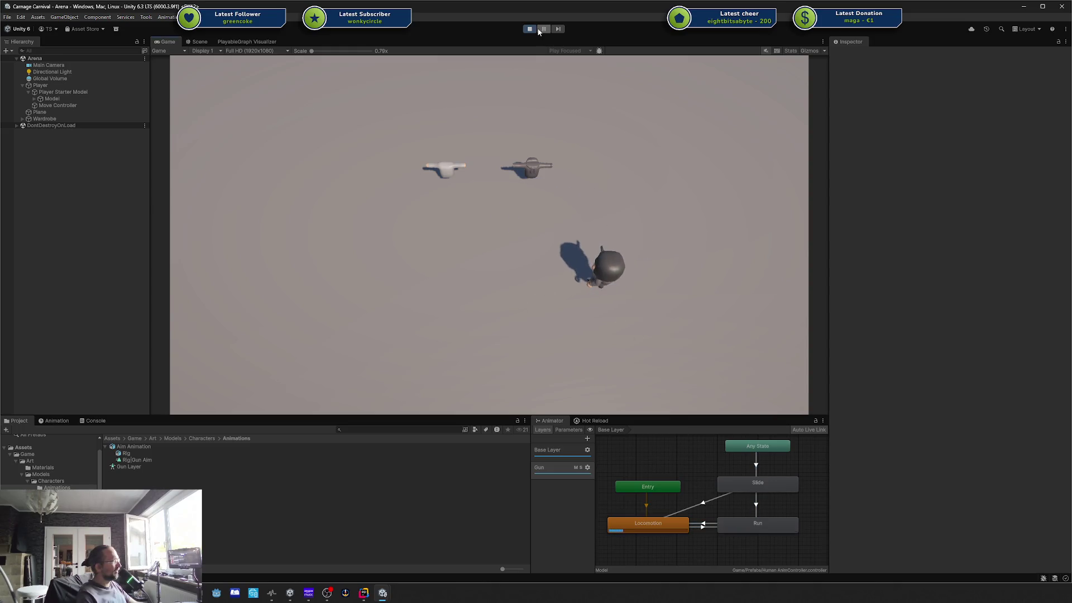
# Step: Stop Play mode and tilt the Scene view camera down to the arena floor grid
pyautogui.hotkey('ctrl', 'p')
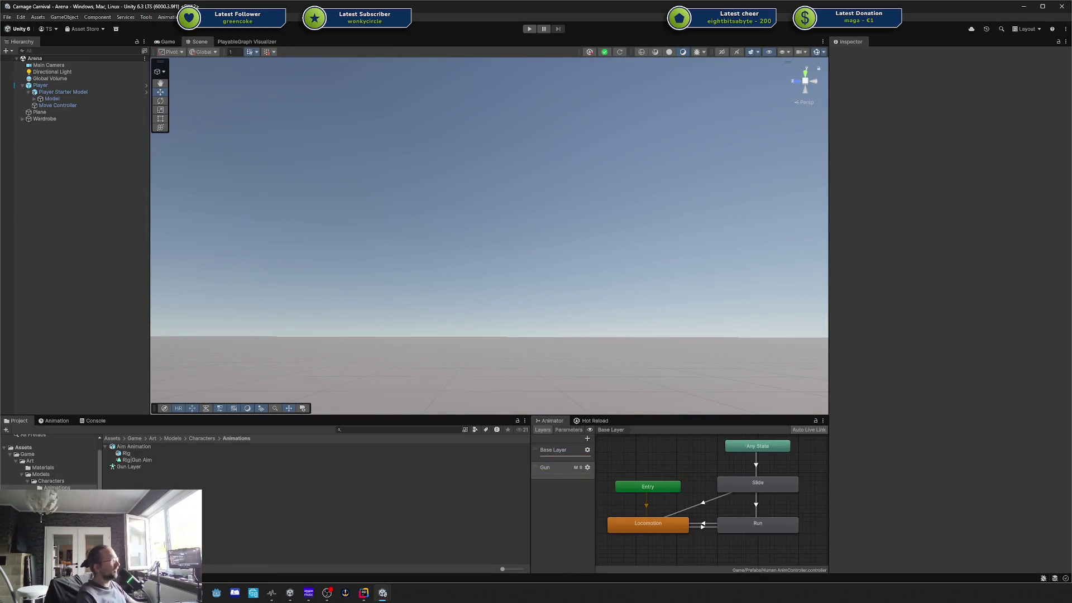
pyautogui.moveTo(426, 158)
pyautogui.mouseDown()
pyautogui.moveTo(503, 323)
pyautogui.moveTo(495, 270)
pyautogui.mouseUp()
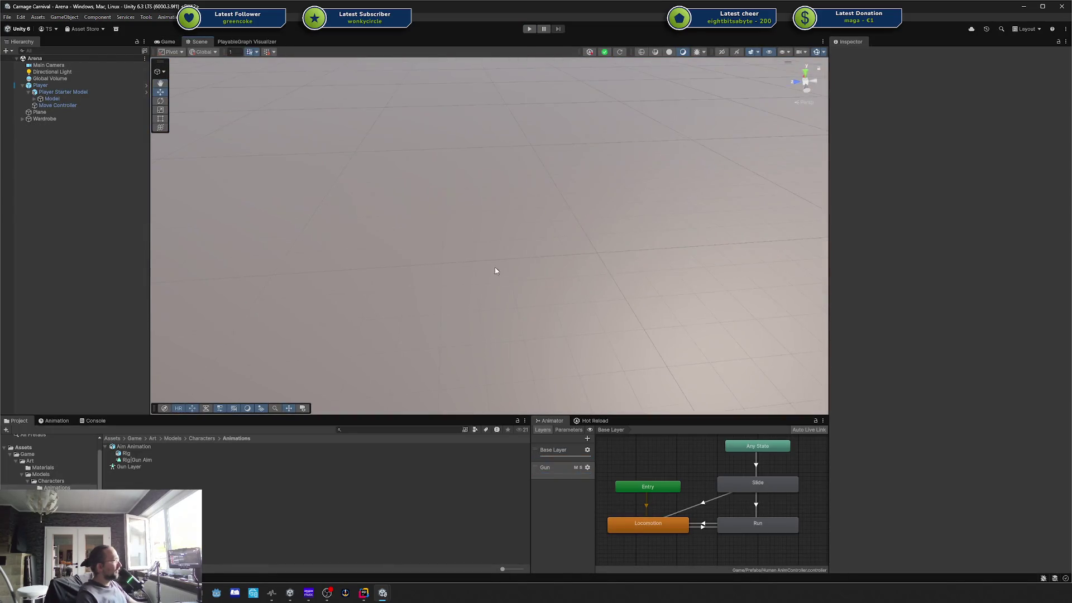
pyautogui.scroll(-5, 495, 270)
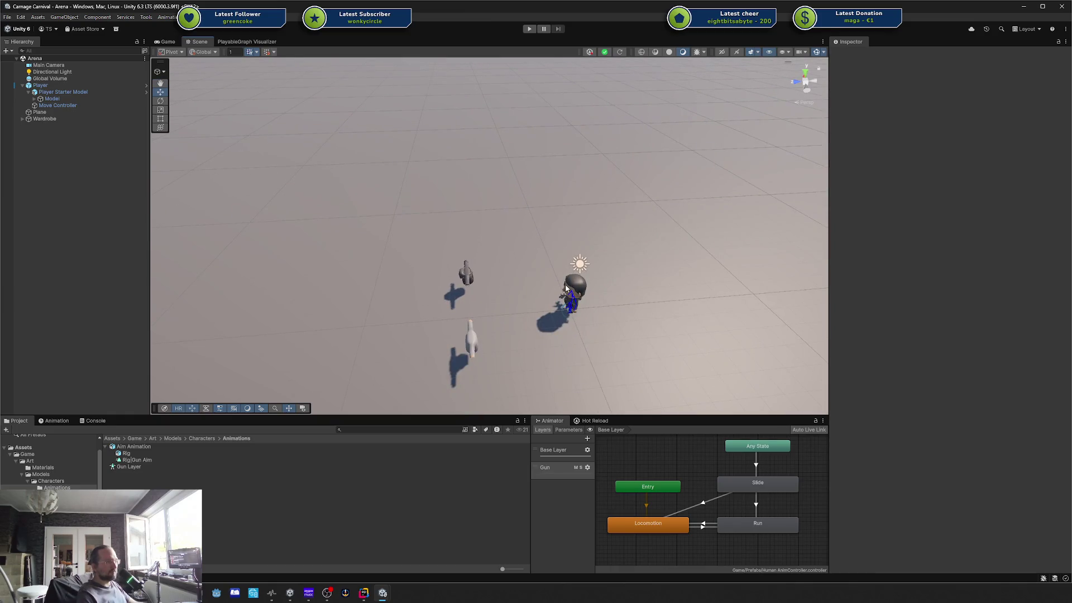
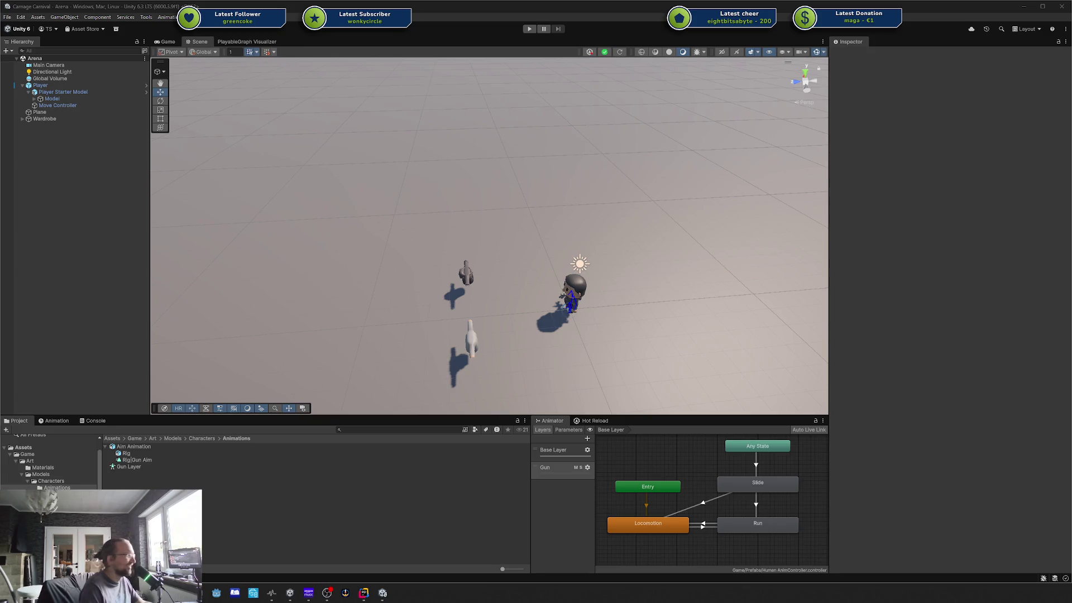
# Step: Orbit, pan and zoom the Unity Scene view to reframe the player and other characters
pyautogui.press('Down')
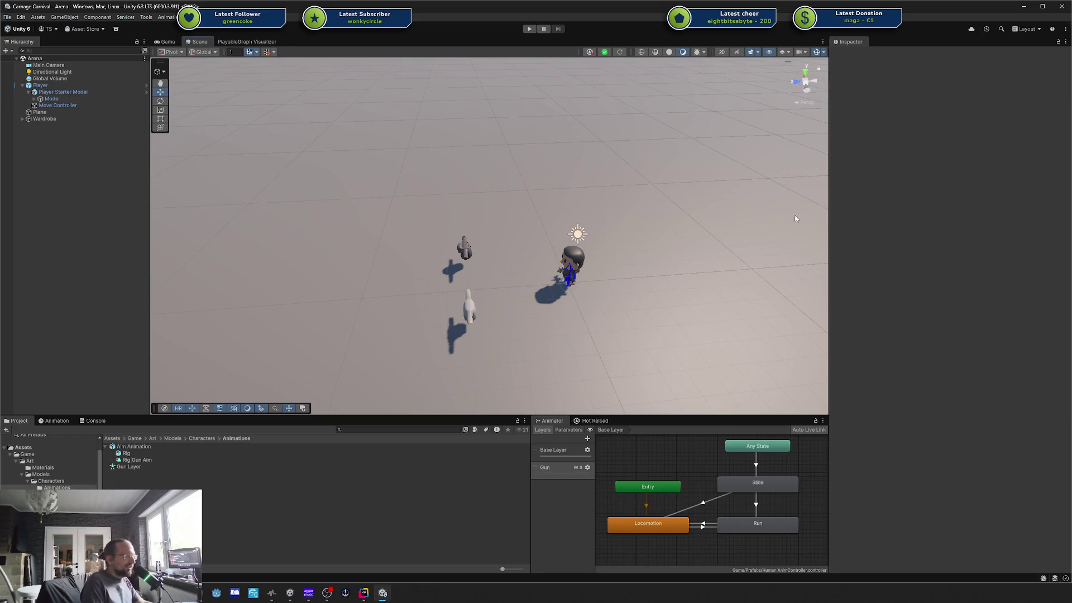
pyautogui.scroll(5, 465, 244)
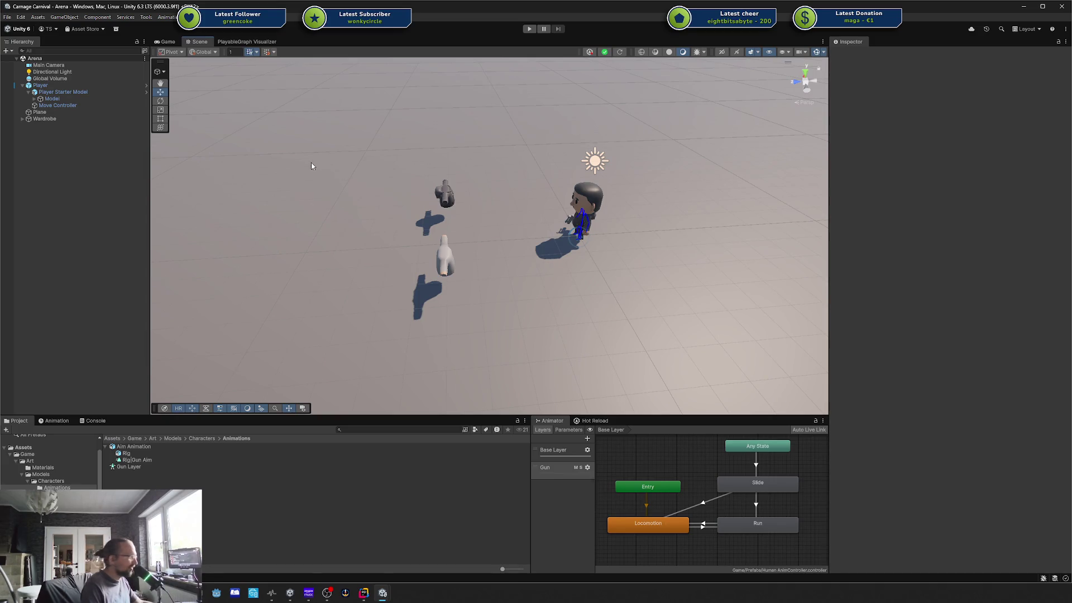
pyautogui.moveTo(397, 219); pyautogui.dragTo(529, 199)
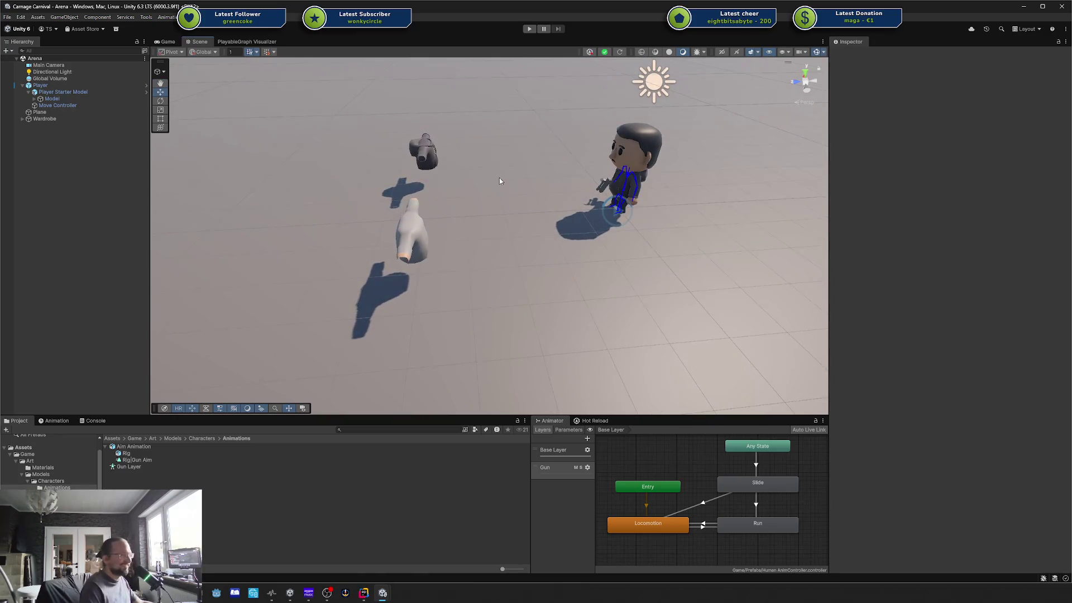
pyautogui.moveTo(500, 180)
pyautogui.mouseDown()
pyautogui.moveTo(531, 208)
pyautogui.moveTo(591, 166)
pyautogui.moveTo(581, 184)
pyautogui.moveTo(514, 215)
pyautogui.moveTo(574, 191)
pyautogui.mouseUp()
pyautogui.scroll(3, 599, 183)
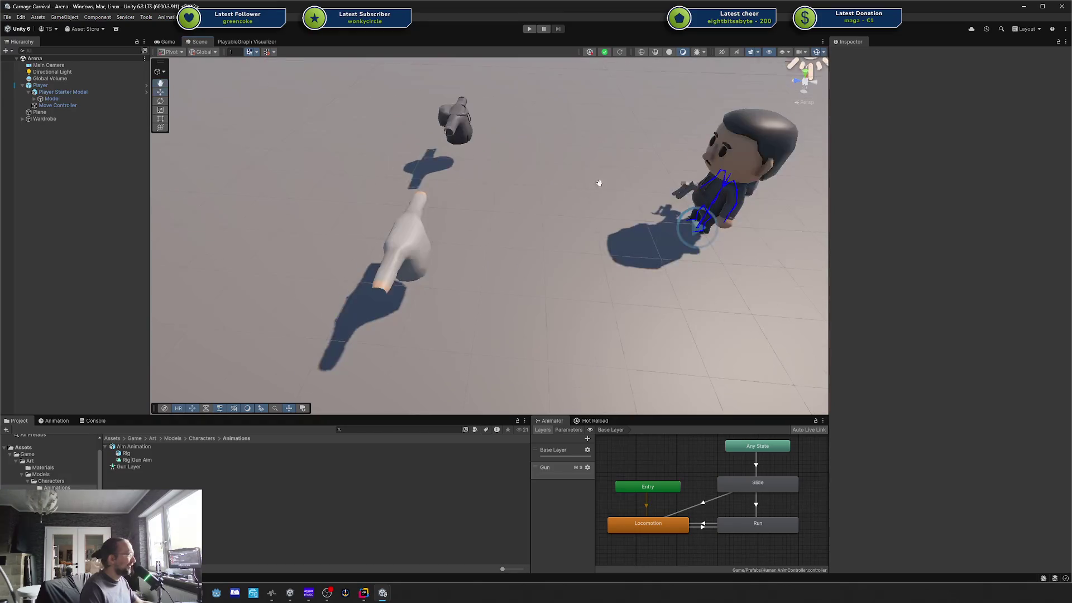
pyautogui.scroll(-3, 598, 183)
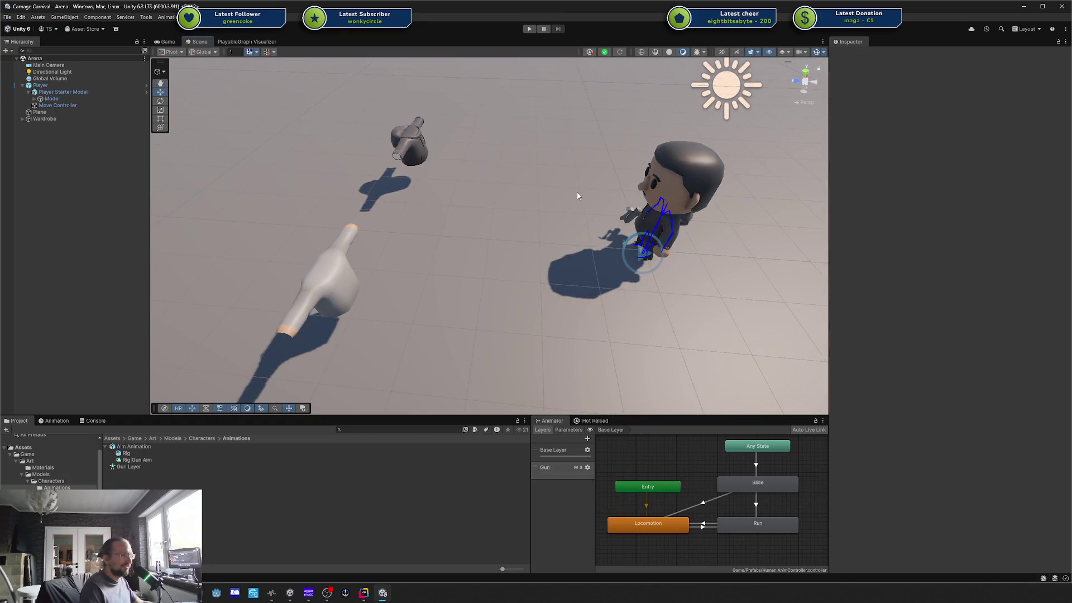
pyautogui.scroll(-2, 577, 196)
pyautogui.scroll(5, 577, 195)
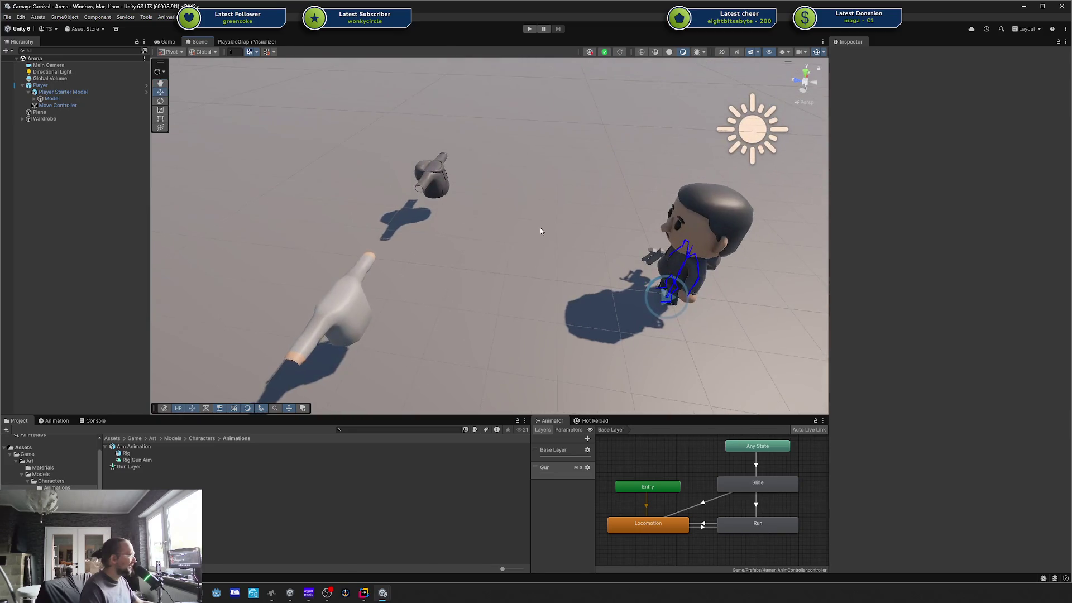
pyautogui.scroll(-3, 550, 190)
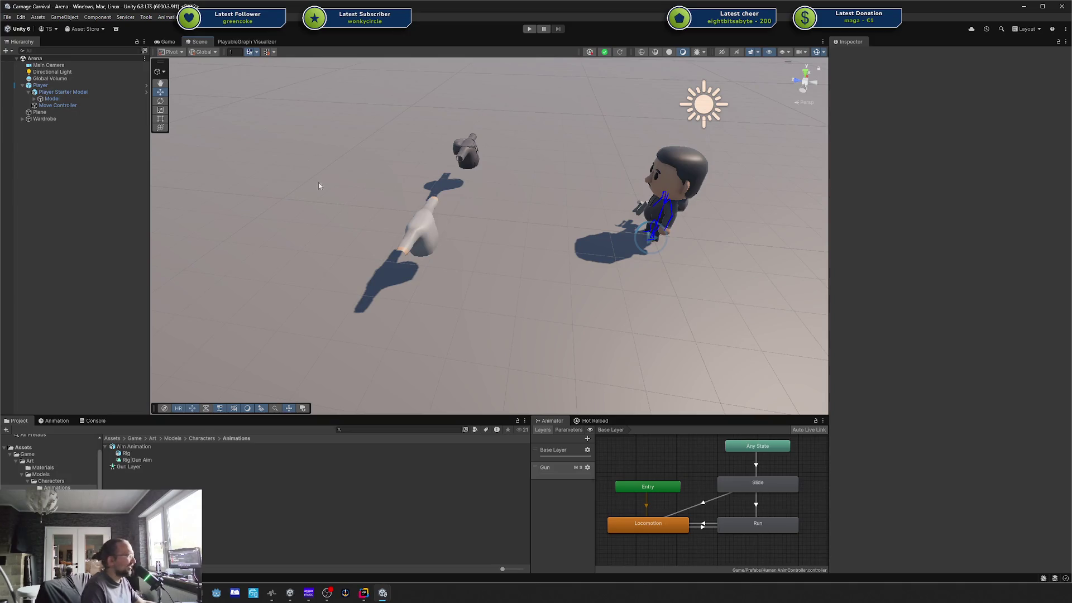
pyautogui.moveTo(318, 186)
pyautogui.mouseDown()
pyautogui.moveTo(453, 217)
pyautogui.moveTo(442, 221)
pyautogui.mouseUp()
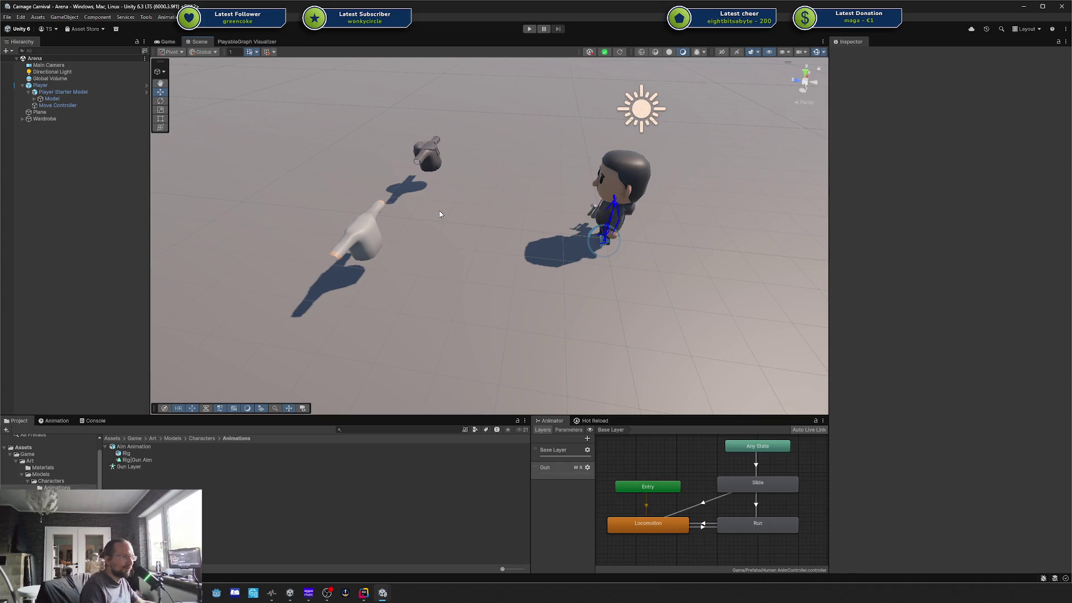
pyautogui.press('Left')
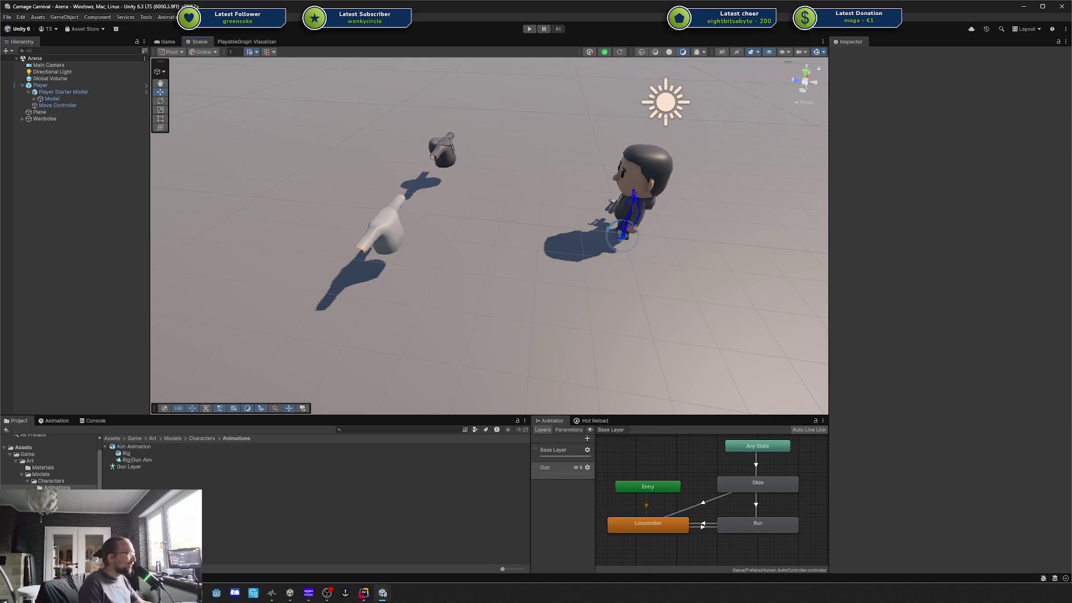
pyautogui.moveTo(493, 293); pyautogui.dragTo(505, 289)
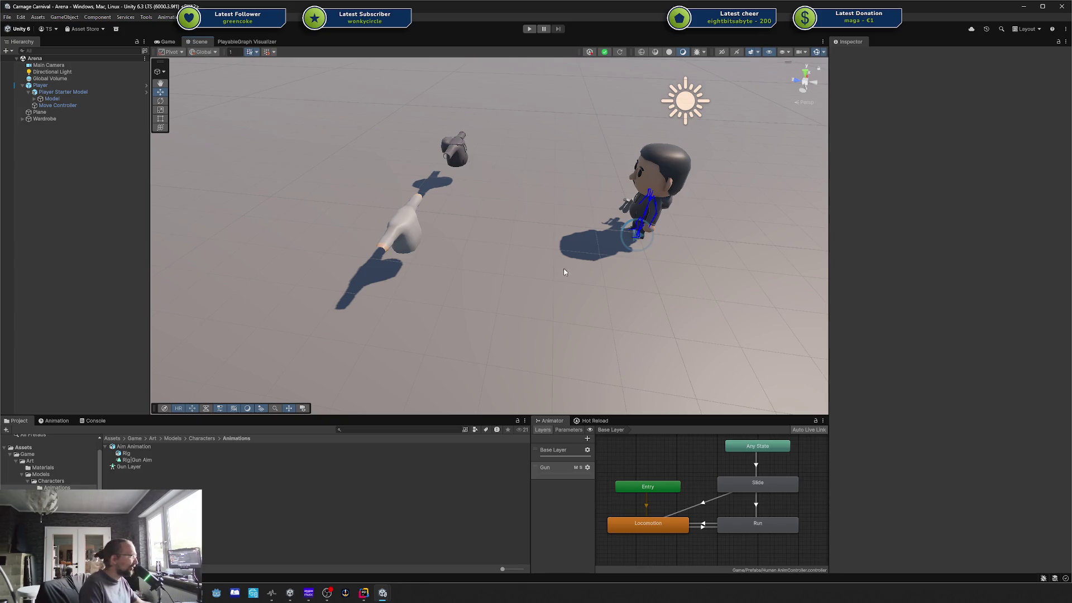
pyautogui.moveTo(564, 272)
pyautogui.mouseDown()
pyautogui.moveTo(516, 286)
pyautogui.moveTo(558, 251)
pyautogui.mouseUp()
# Step: In Rider, delete the slideAnimation field from the DodgeAnimation class
pyautogui.moveTo(363, 587)
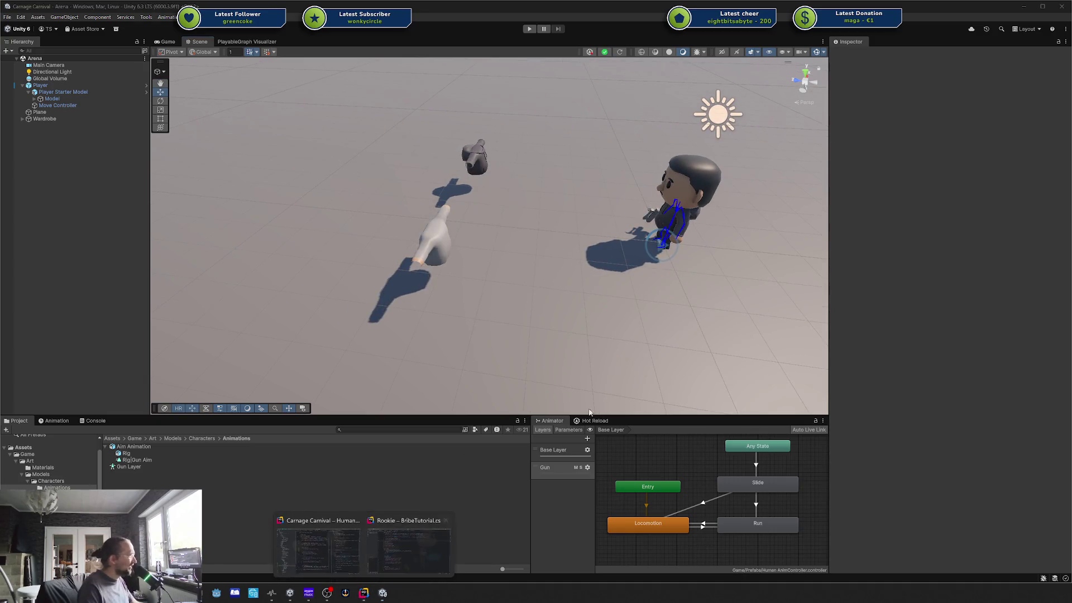
pyautogui.click(375, 546)
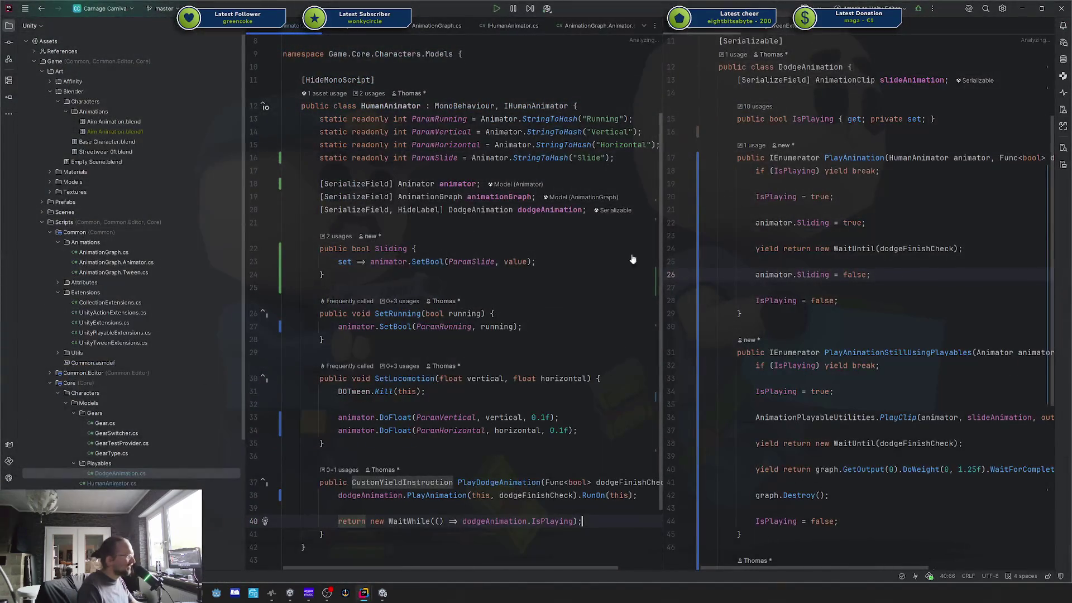
pyautogui.scroll(3, 771, 269)
pyautogui.scroll(-3, 771, 269)
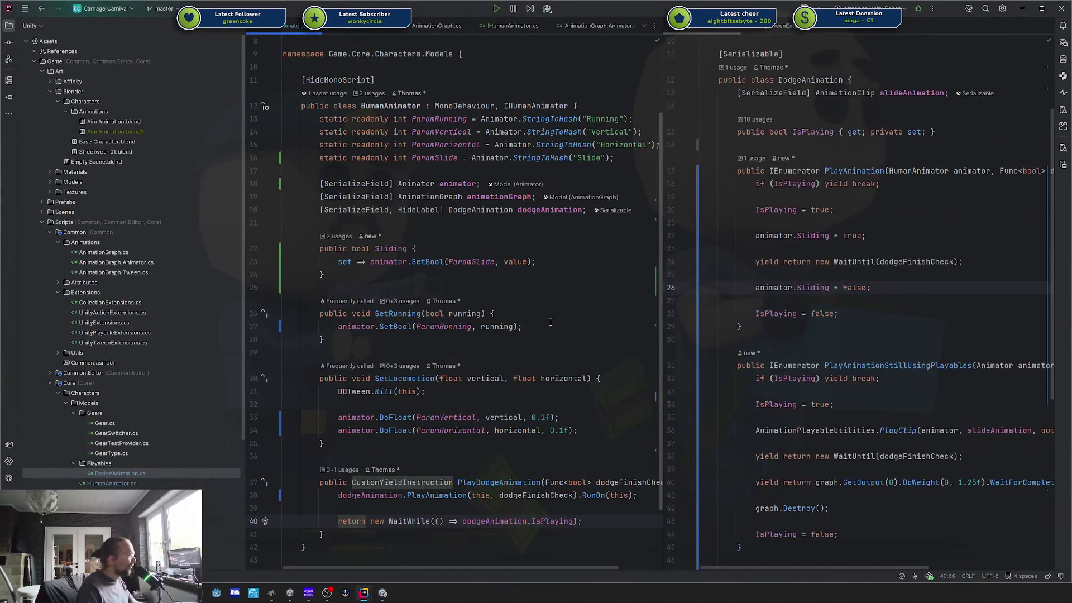
pyautogui.scroll(-3, 545, 340)
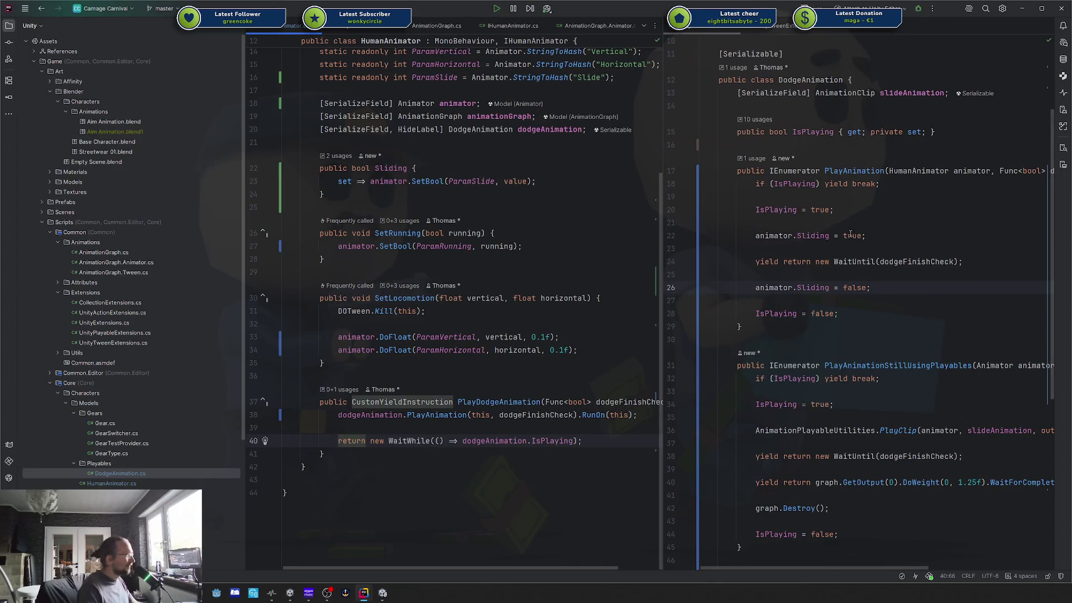
pyautogui.doubleClick(890, 93)
pyautogui.press('Delete')
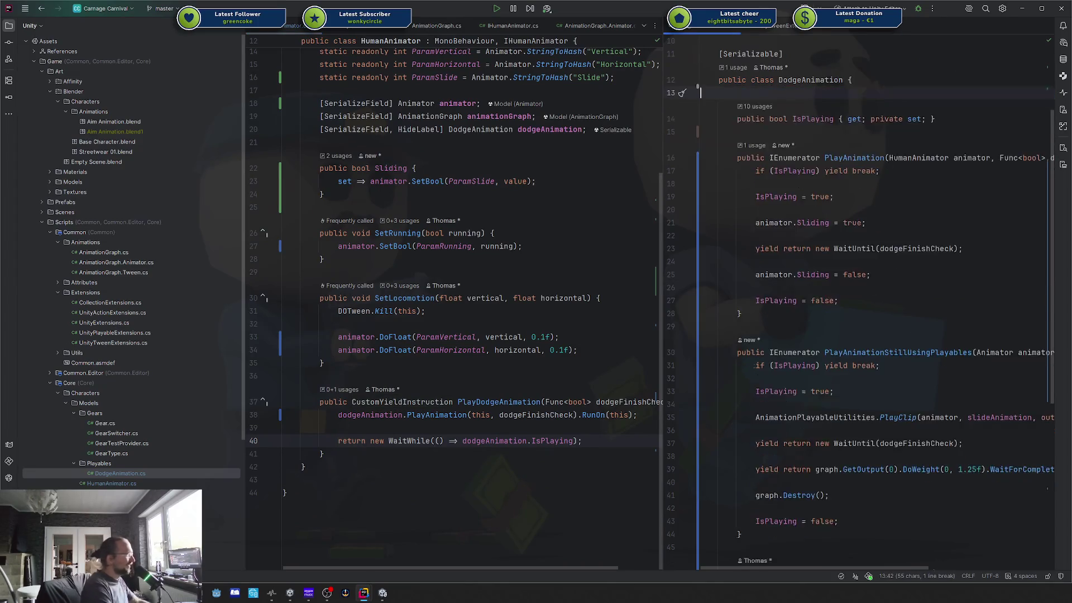
# Step: Delete the PlayAnimationStillUsingPlayables method and remove unused usings with Optimize Imports
pyautogui.scroll(-4, 794, 218)
pyautogui.moveTo(725, 187)
pyautogui.mouseDown()
pyautogui.moveTo(837, 413)
pyautogui.moveTo(903, 457)
pyautogui.moveTo(896, 448)
pyautogui.mouseUp()
pyautogui.press('Delete')
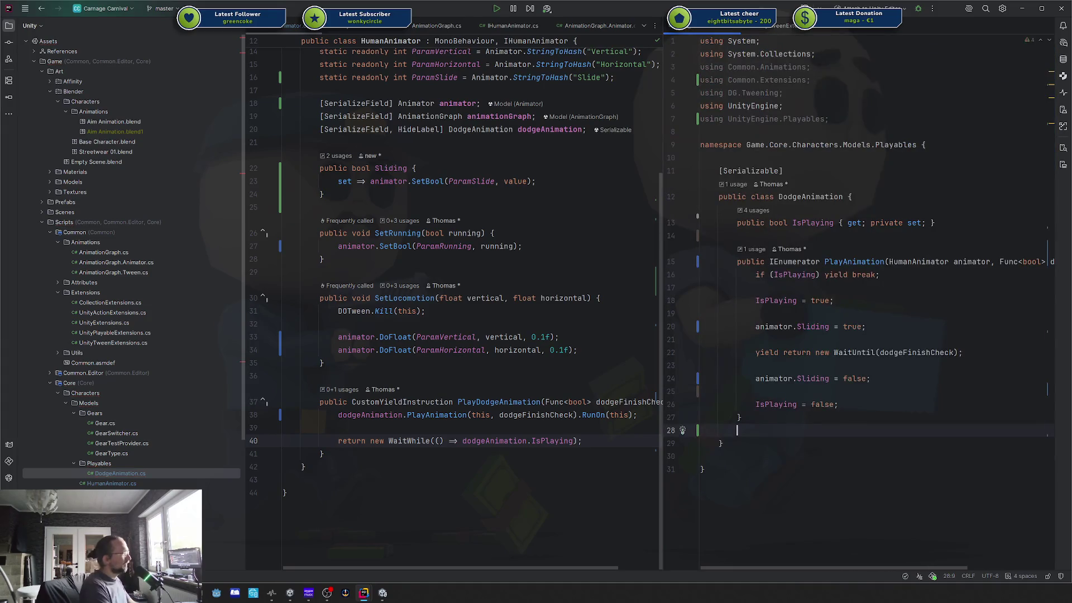
pyautogui.hotkey('ctrl', 'alt', 'o')
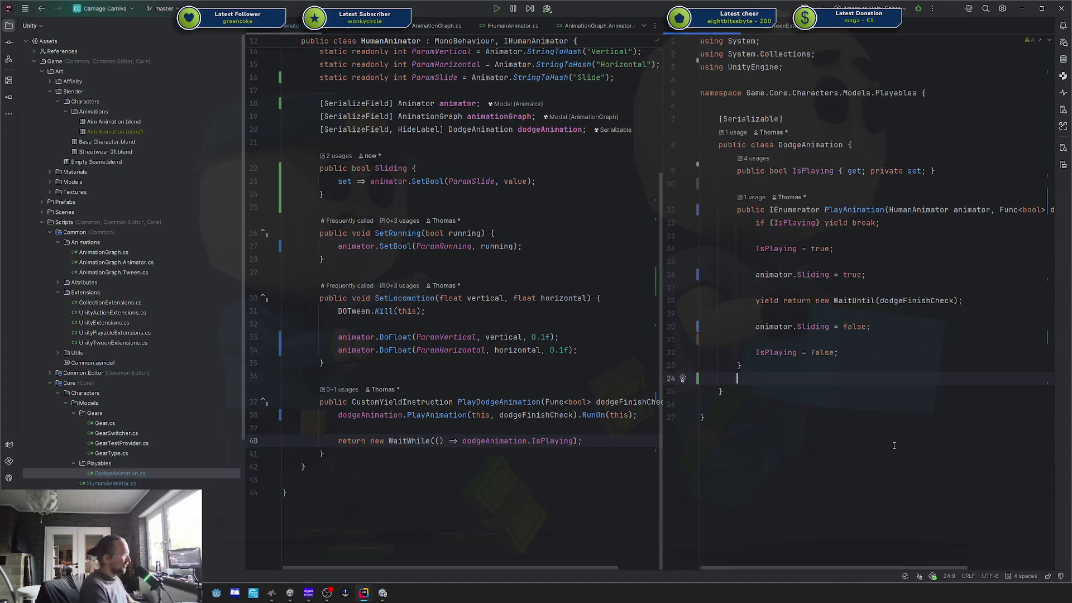
pyautogui.click(798, 172)
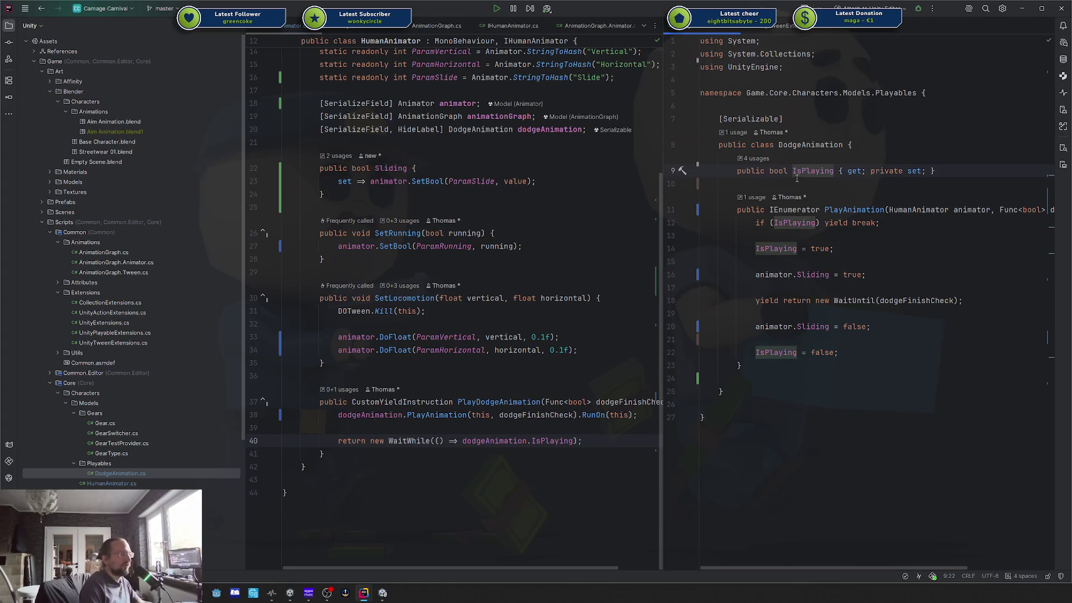
# Step: Remove the extra blank lines after PlayAnimation's closing brace in DodgeAnimation
pyautogui.click(857, 386)
pyautogui.moveTo(857, 387)
pyautogui.mouseDown()
pyautogui.moveTo(762, 155)
pyautogui.moveTo(756, 171)
pyautogui.mouseUp()
pyautogui.click(755, 170)
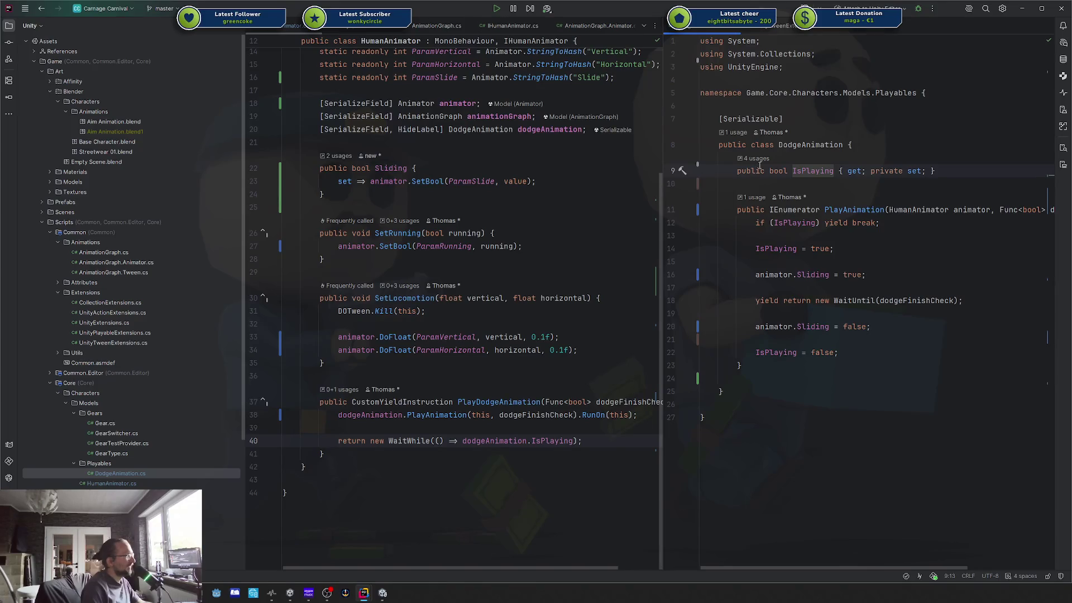
pyautogui.click(762, 383)
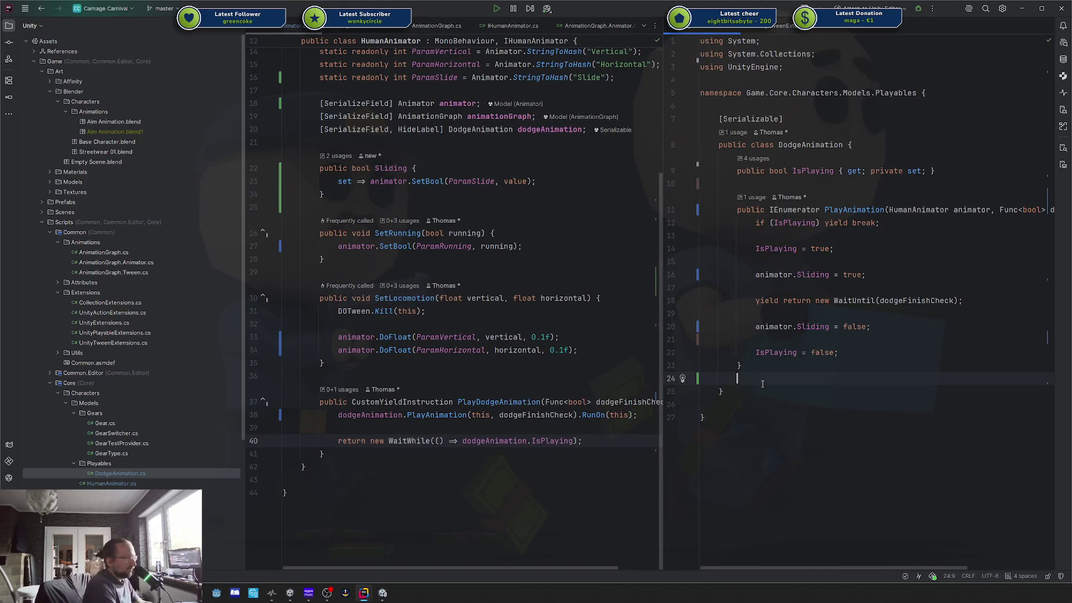
pyautogui.press('Return')
pyautogui.press('Return')
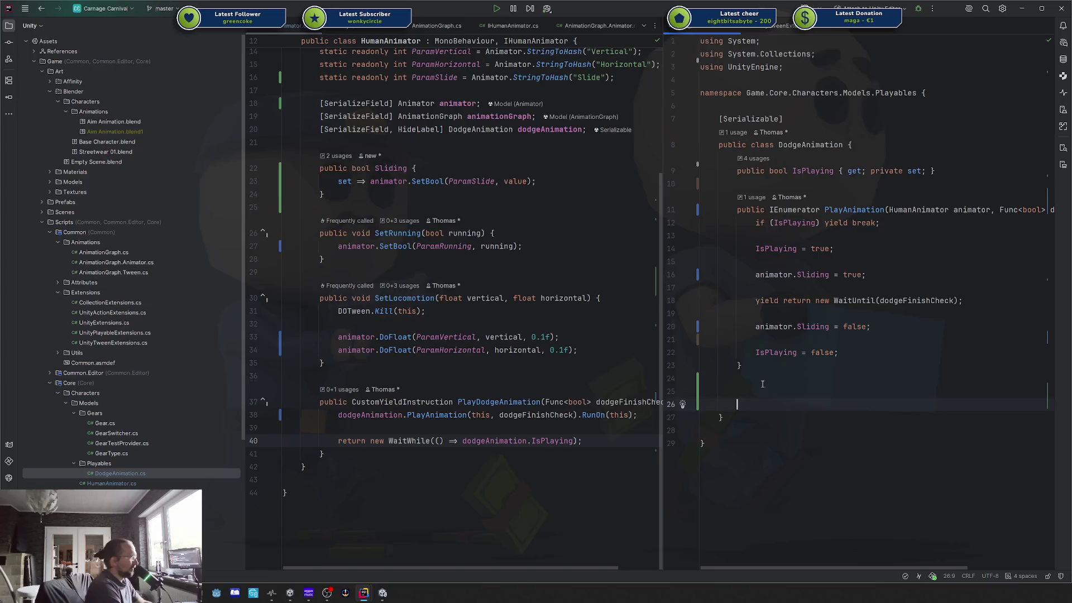
pyautogui.press('BackSpace')
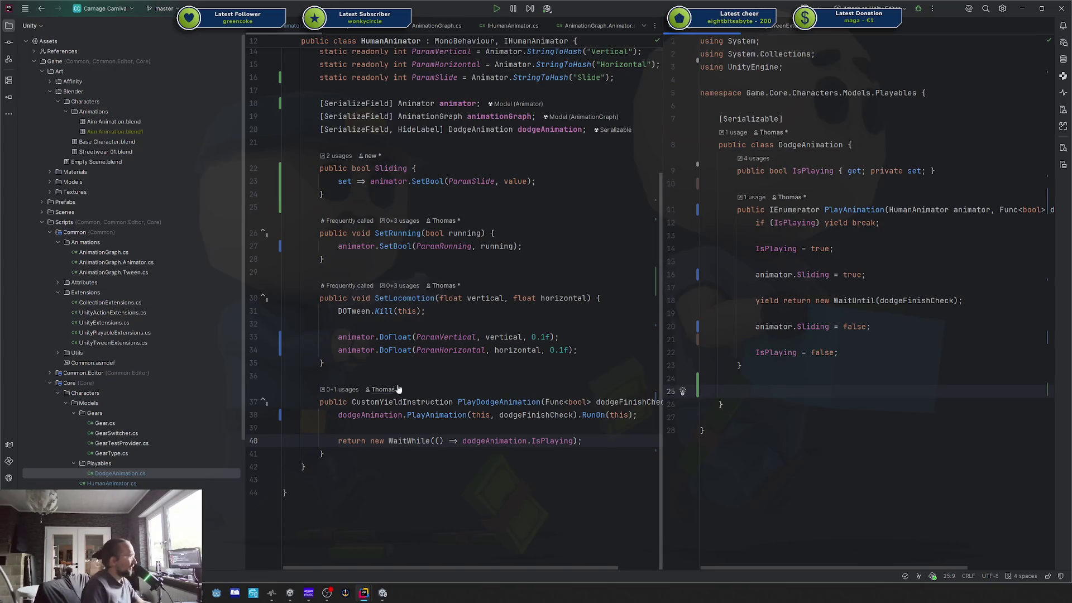
pyautogui.moveTo(412, 440); pyautogui.dragTo(389, 402)
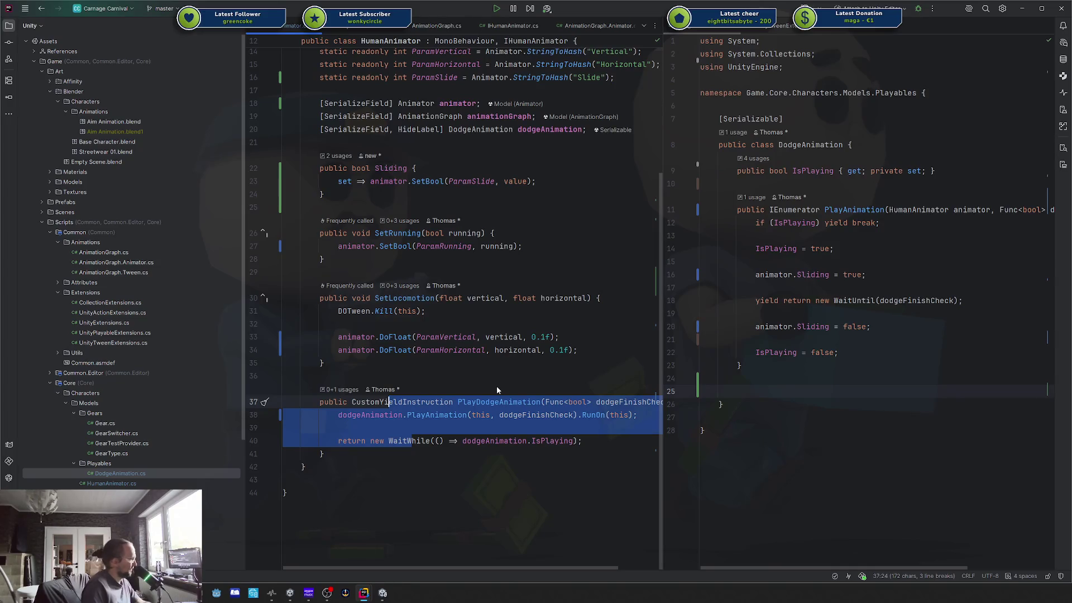
pyautogui.click(793, 391)
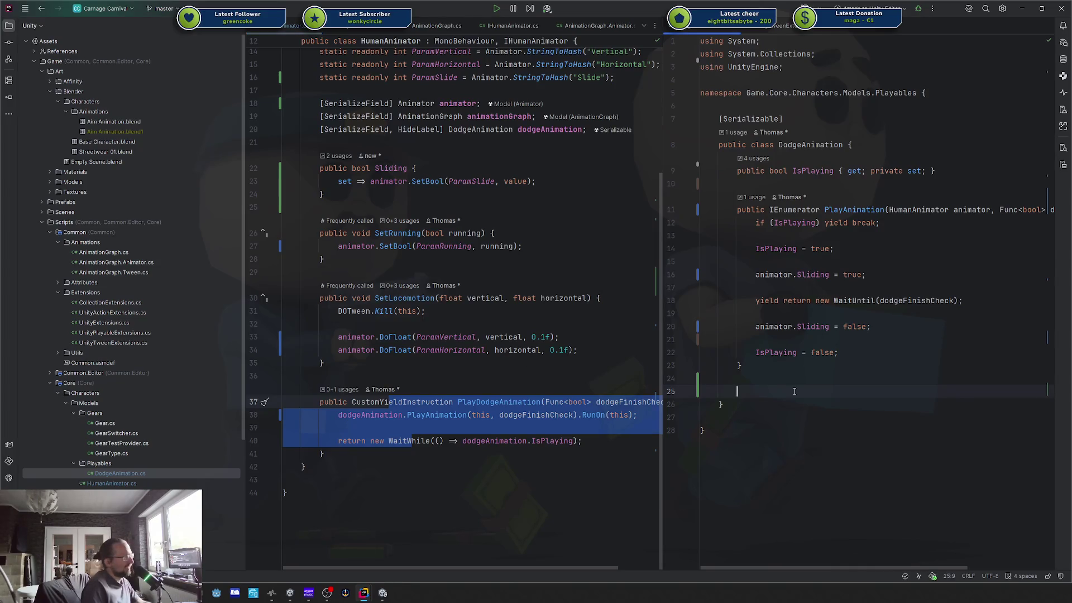
pyautogui.press('BackSpace')
pyautogui.press('BackSpace')
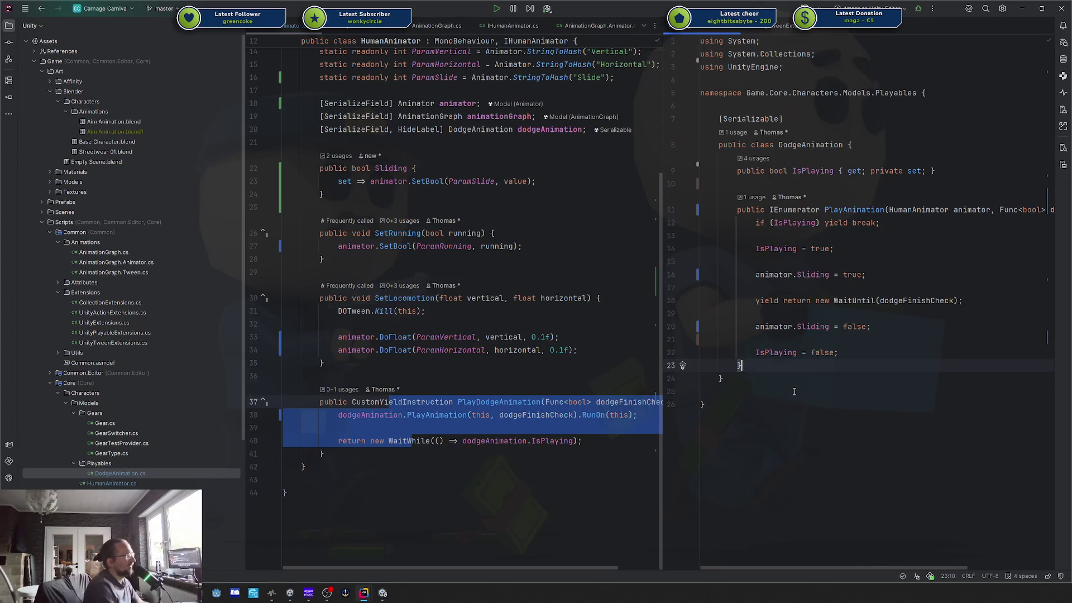
# Step: Review the IsPlaying property and PlayAnimation's early-exit IsPlaying check
pyautogui.moveTo(737, 171); pyautogui.dragTo(930, 171)
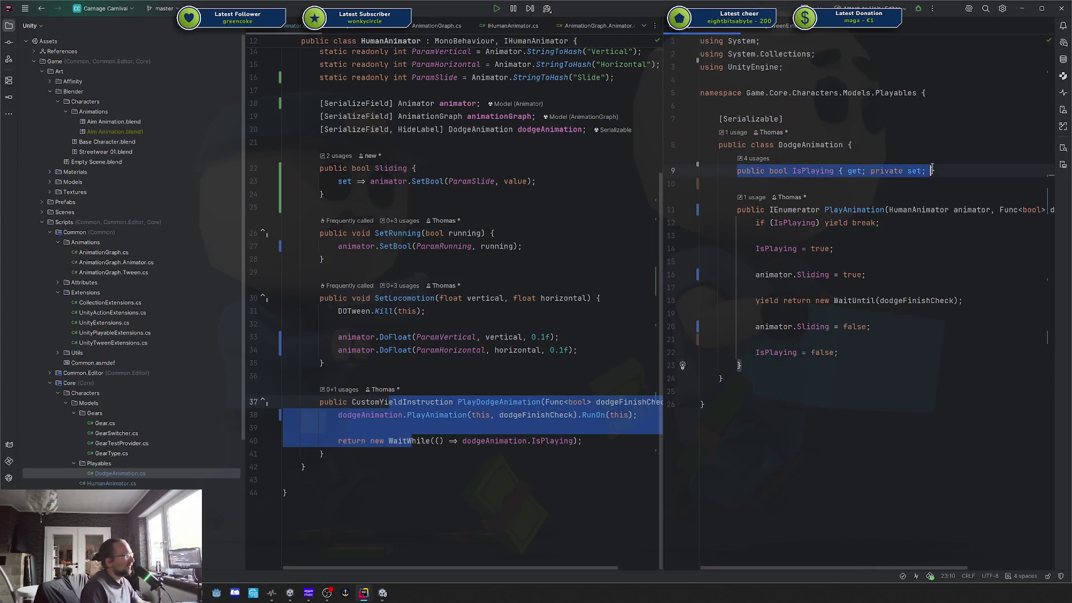
pyautogui.tripleClick(961, 163)
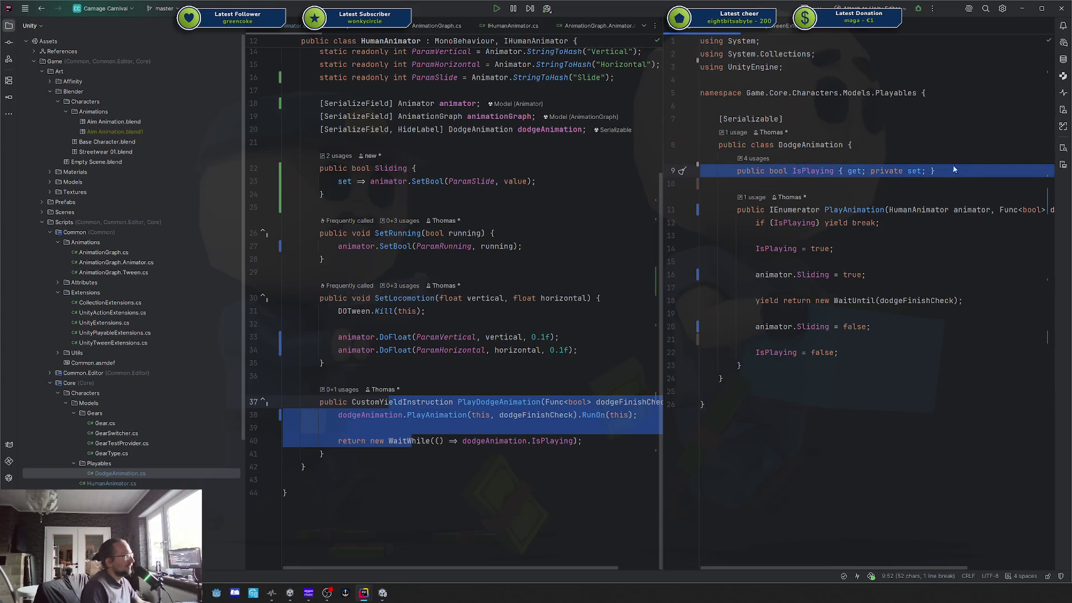
pyautogui.moveTo(755, 222); pyautogui.dragTo(830, 223)
pyautogui.click(830, 223)
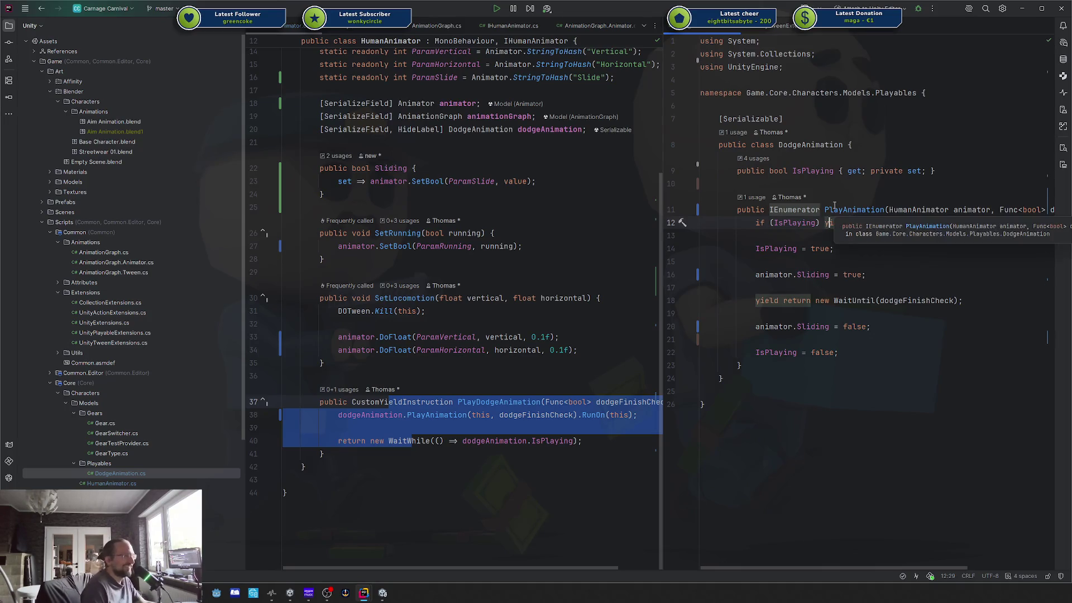
pyautogui.click(919, 373)
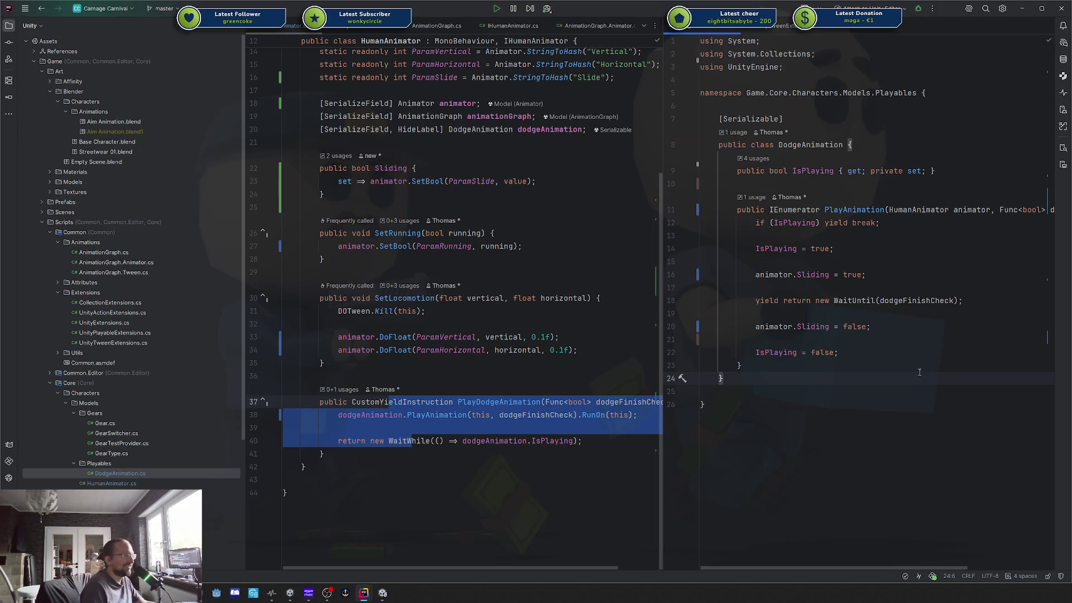